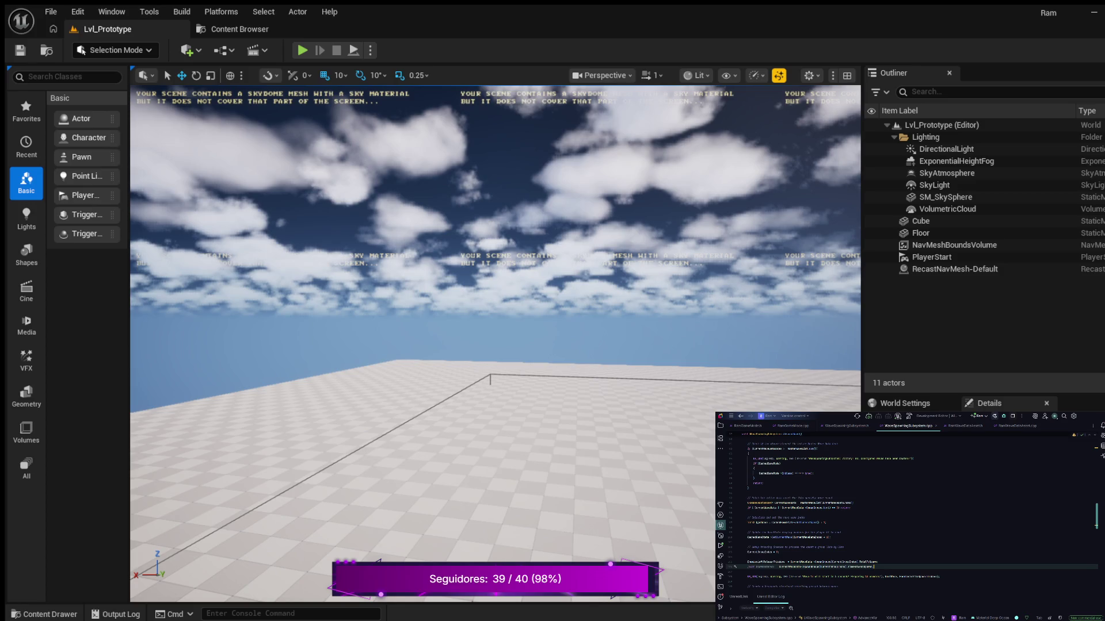
- Replace the old UE_LOG message text with the new '%d seconds...' wording
drag(880, 577, 811, 577)
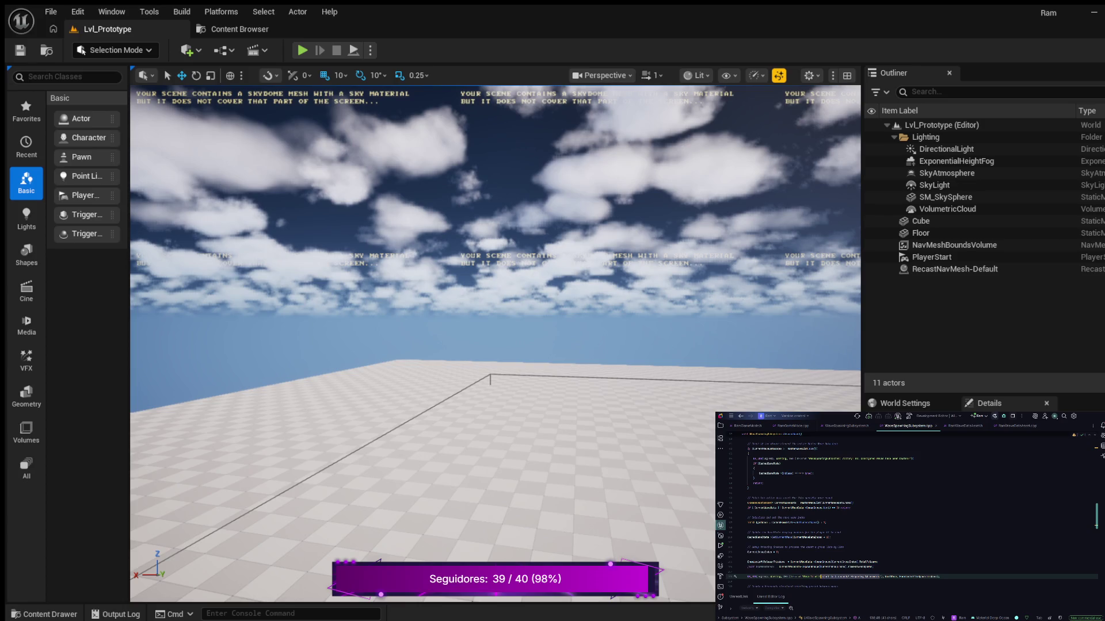
key(BackSpace)
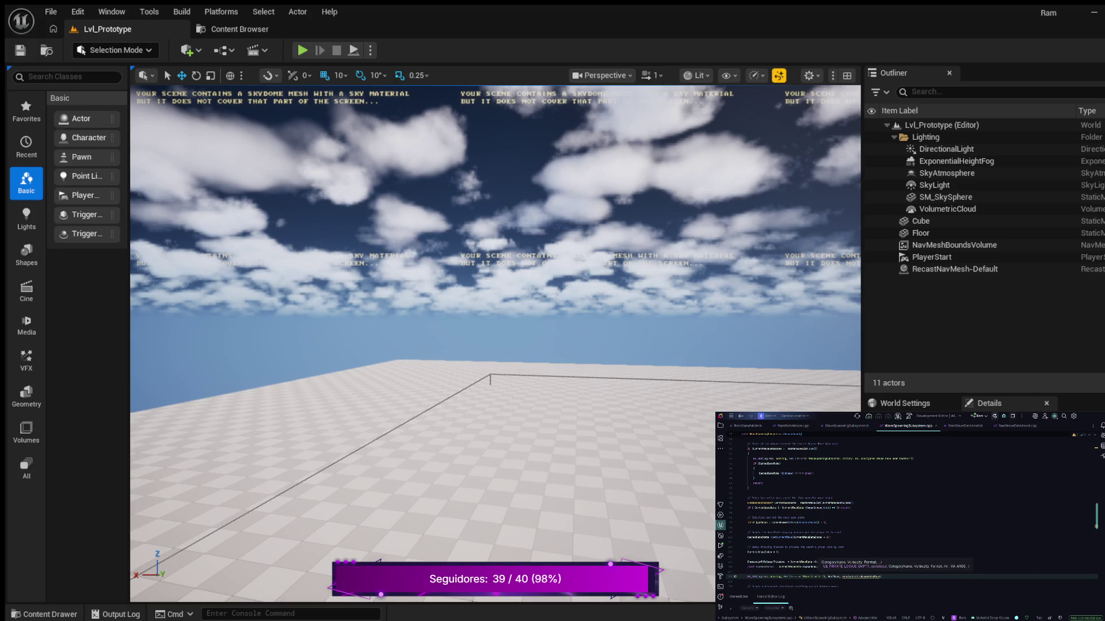
text(awter %d )
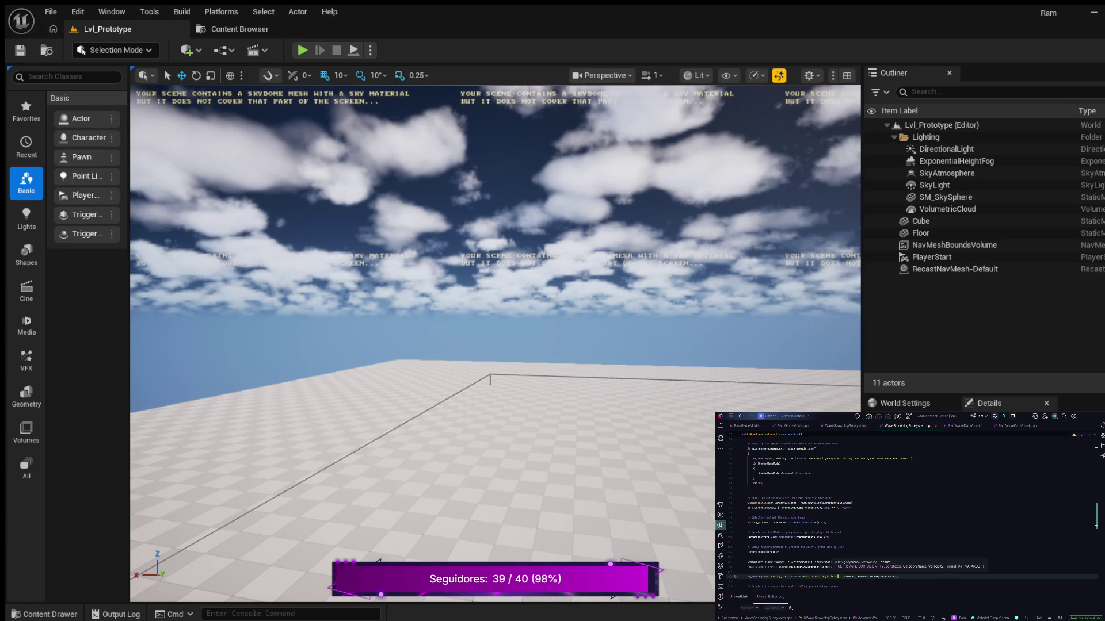
text(seconds)
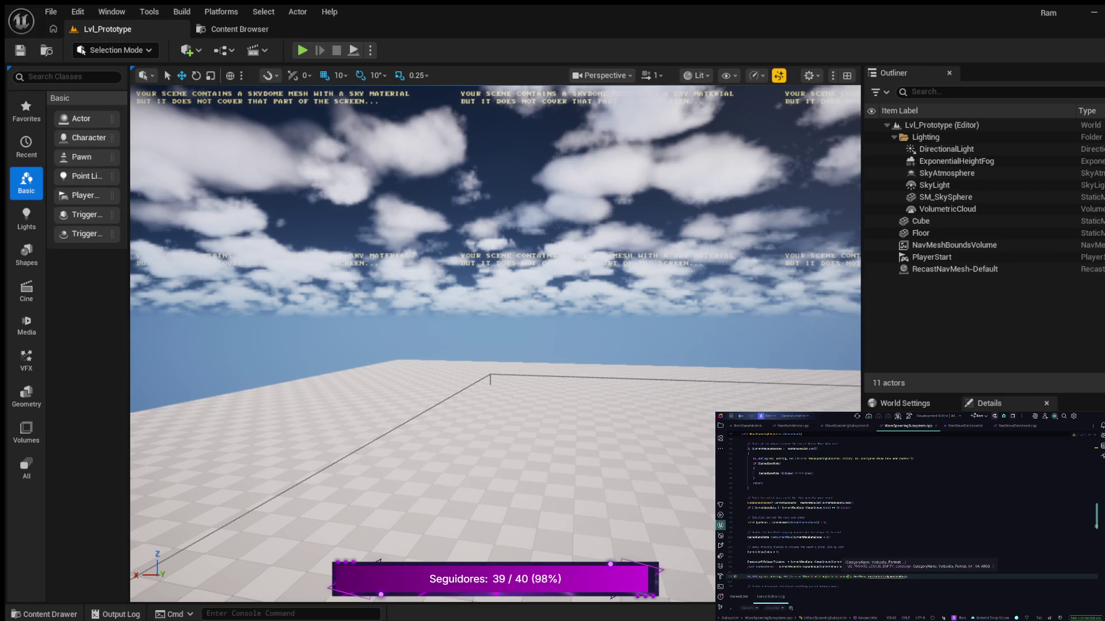
text(..)
text(.)
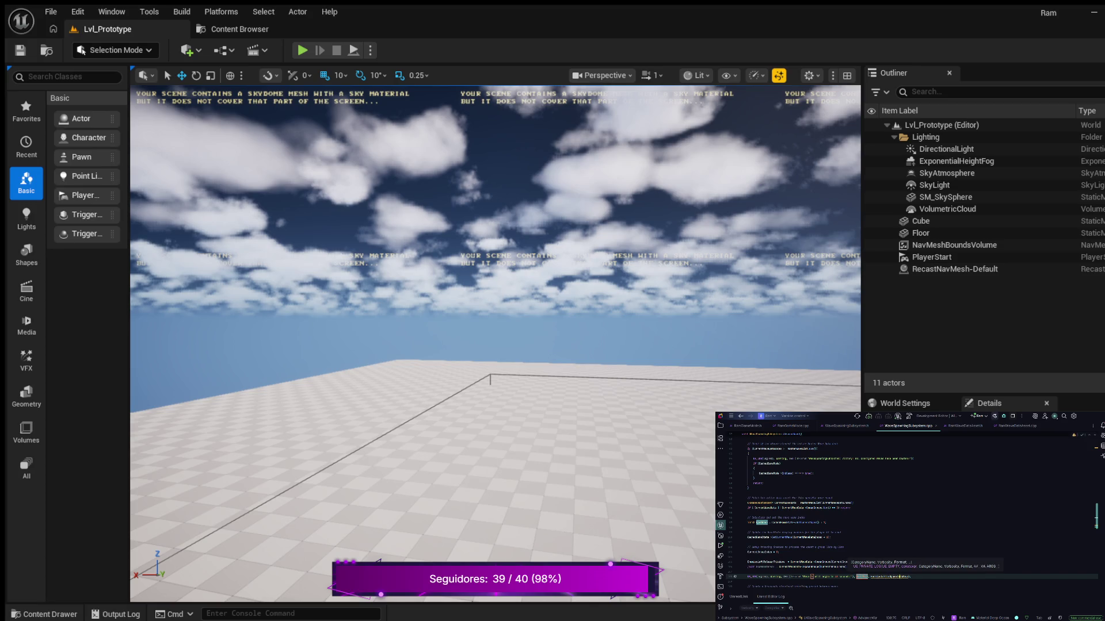
text(,)
- Pass WaveNum and TimeBetweenWaves as the UE_LOG call's arguments
key(BackSpace)
key(BackSpace)
key(BackSpace)
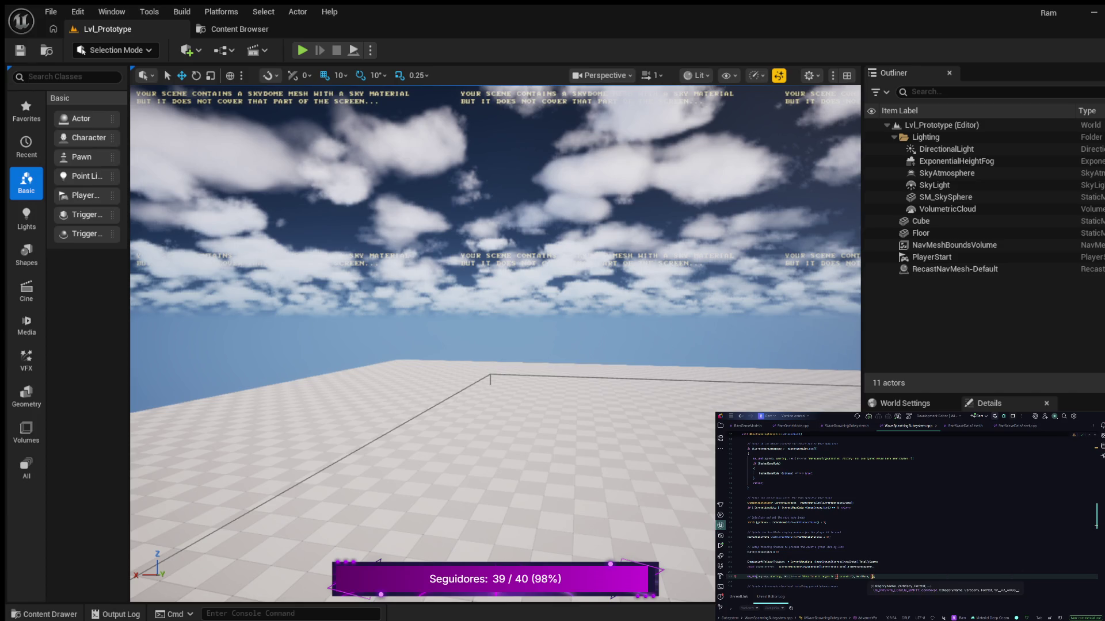
text(WaveNum)
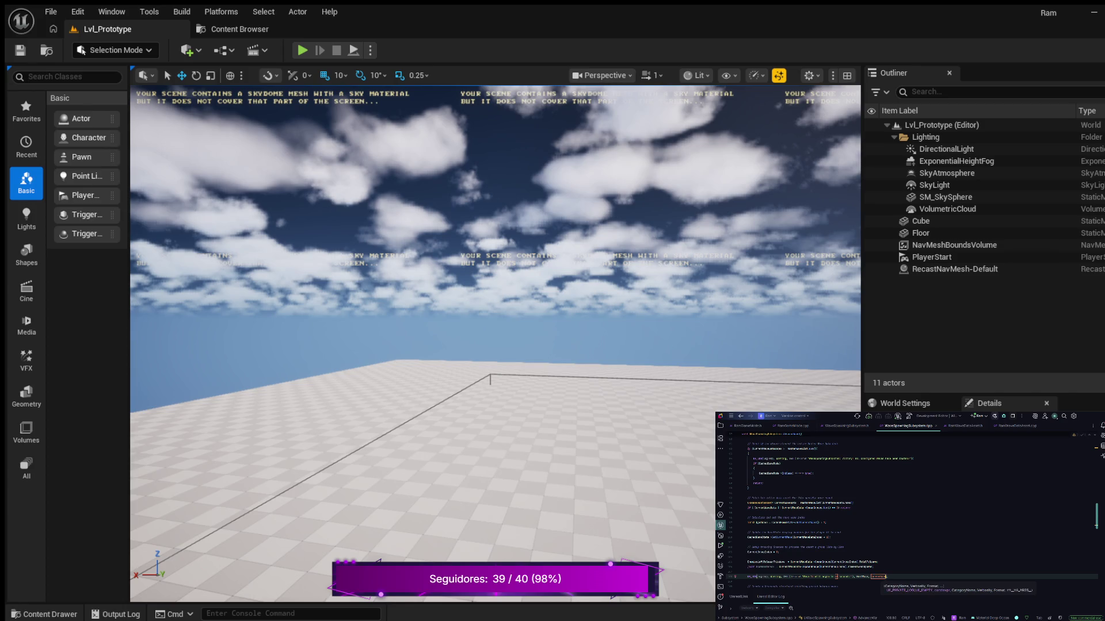
key(Return)
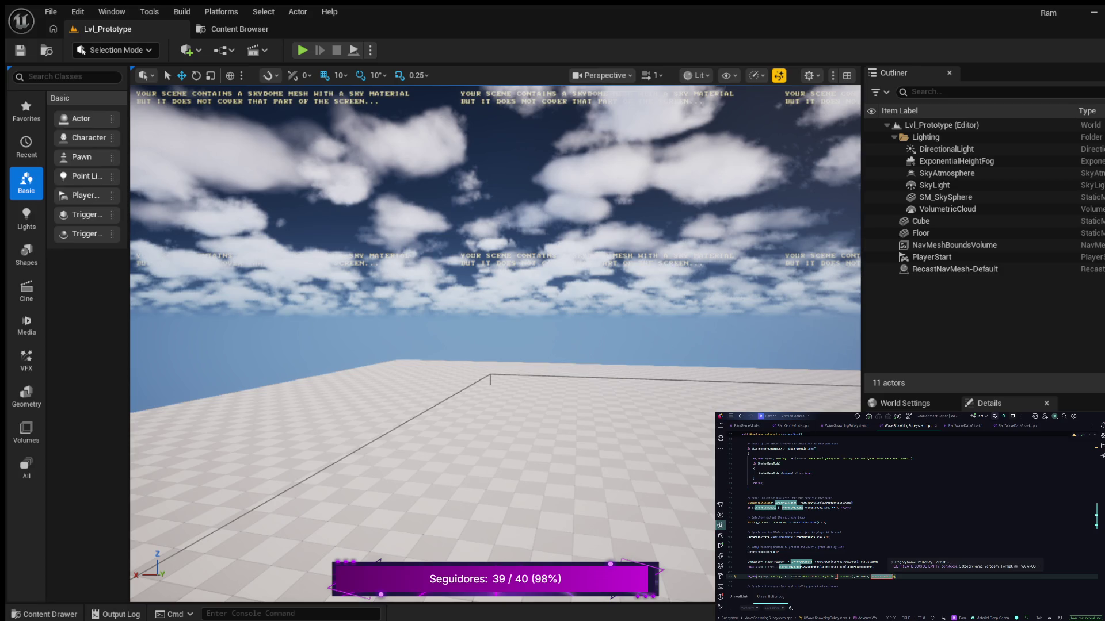
text(TimeBetweenWaves)
key(Return)
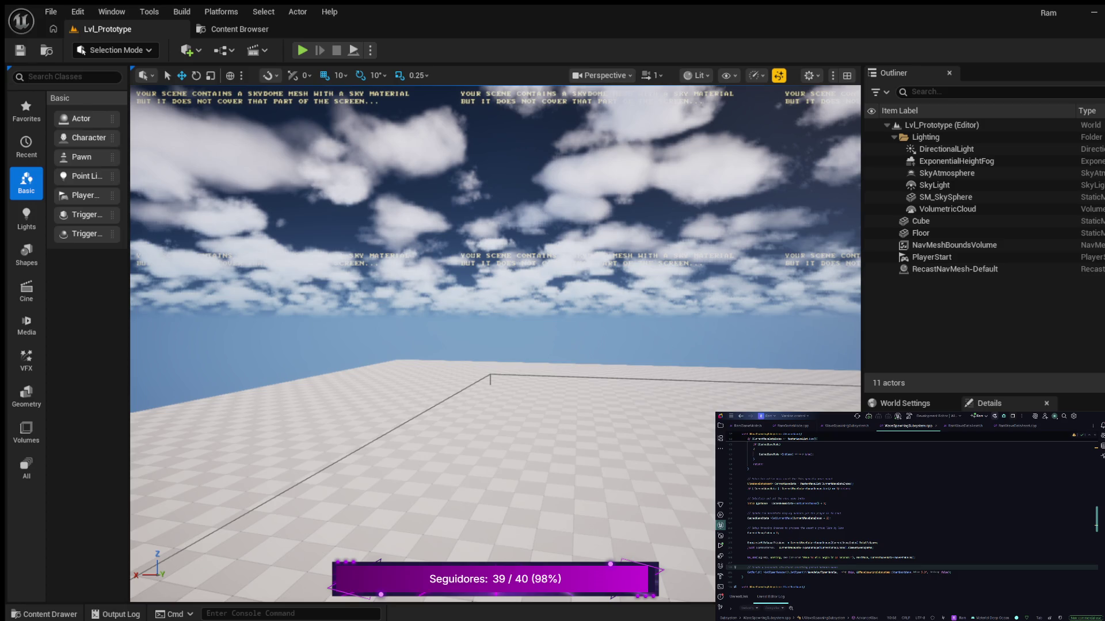
- Change the SetTimer timing argument to CurrentWaveDataIndex + Interval
click(913, 573)
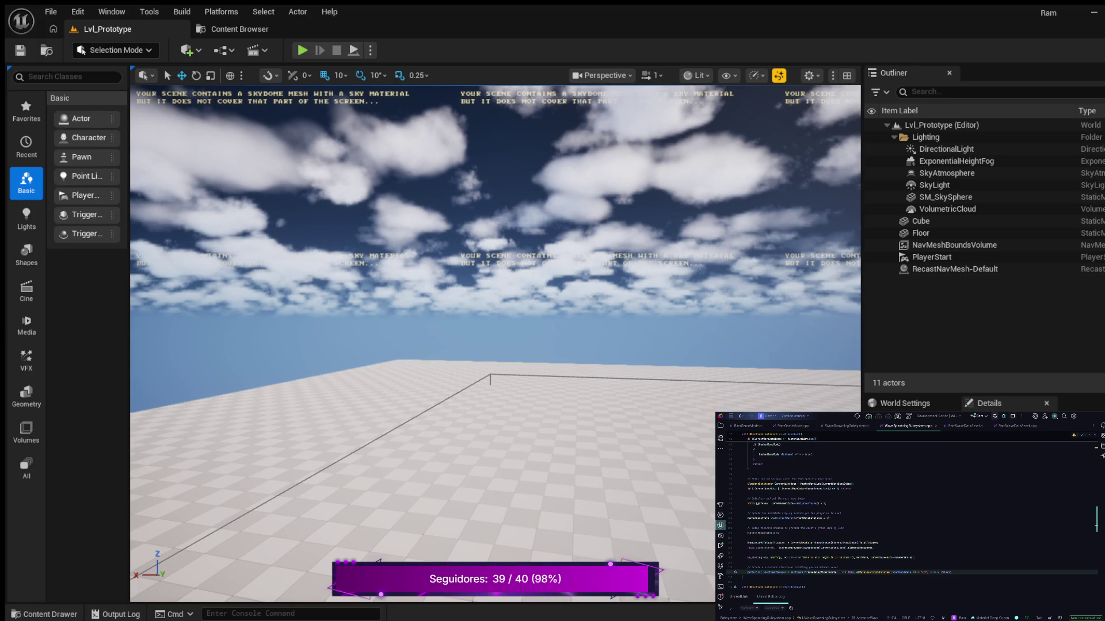
key(BackSpace)
text(f)
text(av)
key(Return)
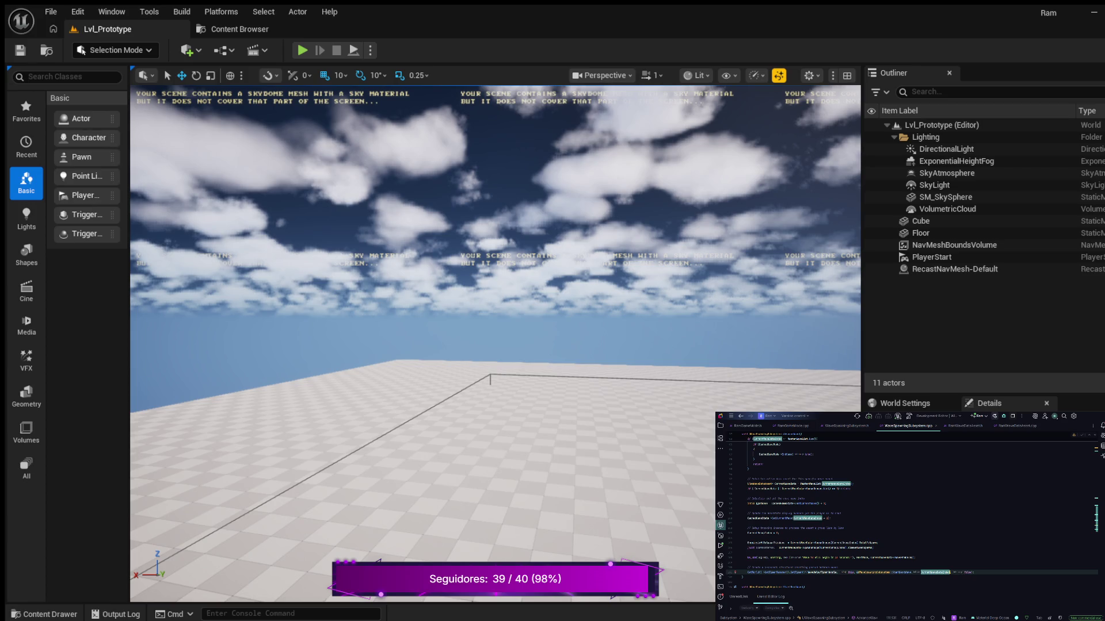
text(+)
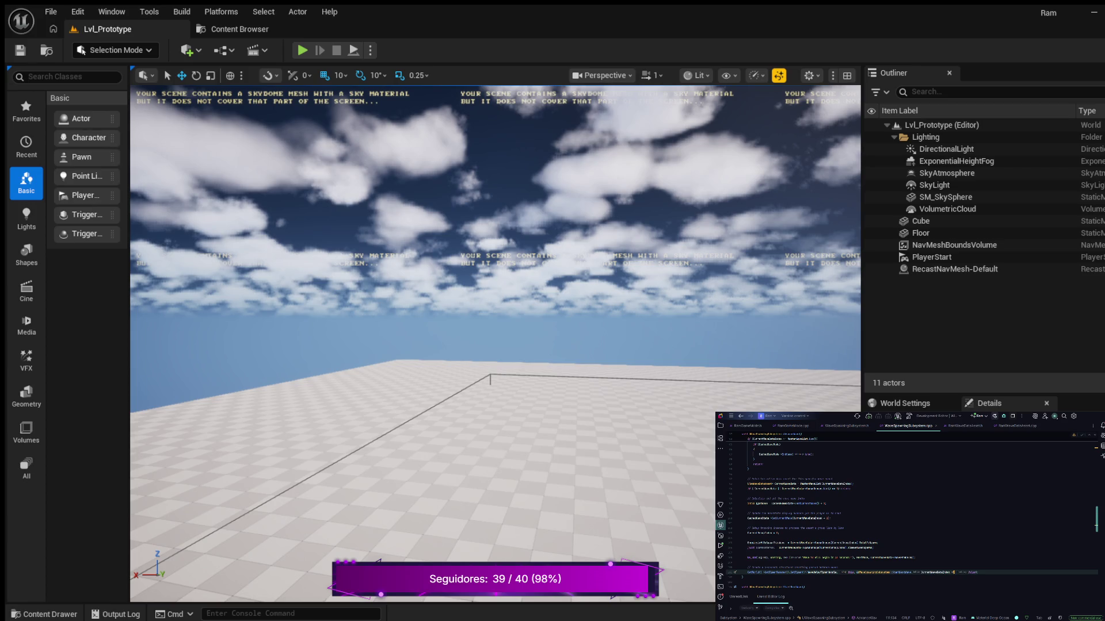
key(BackSpace)
key(BackSpace)
key(BackSpace)
key(BackSpace)
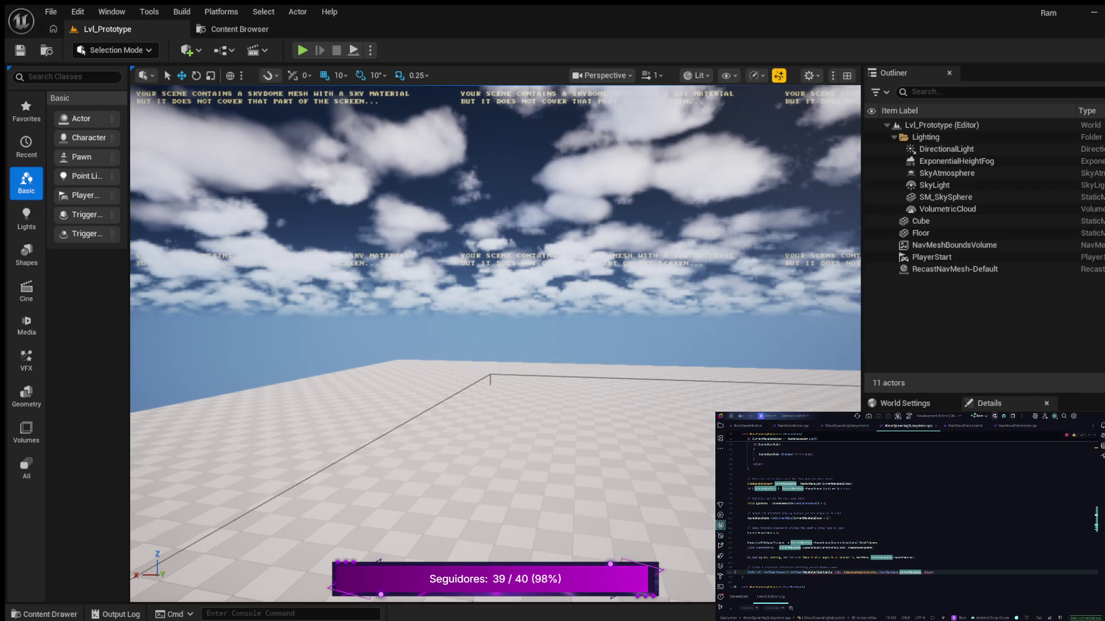
text(+)
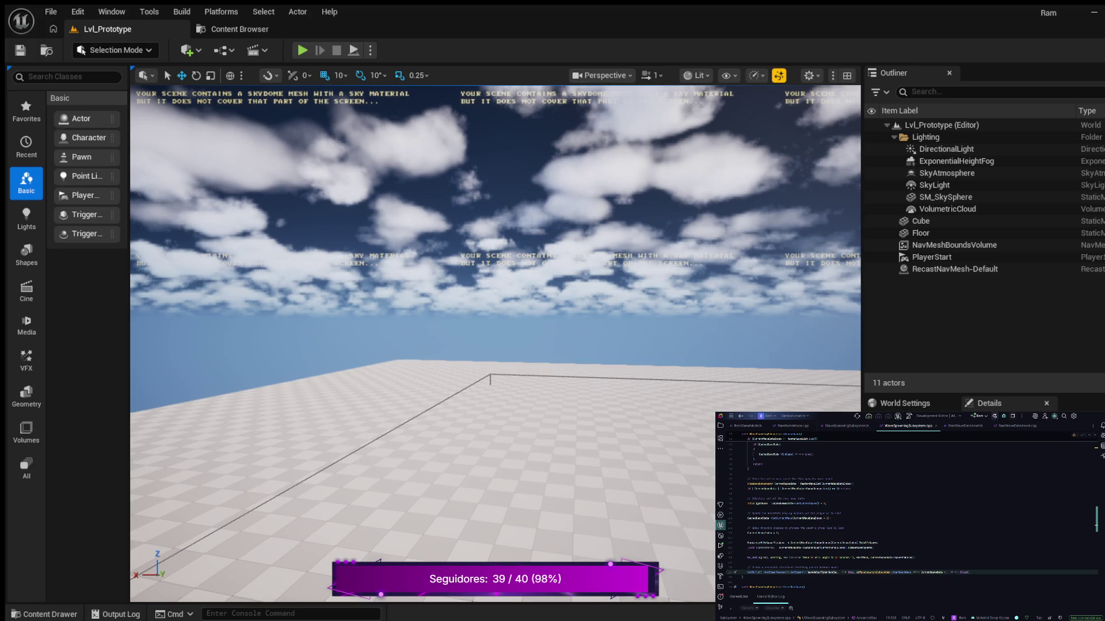
text(Interval)
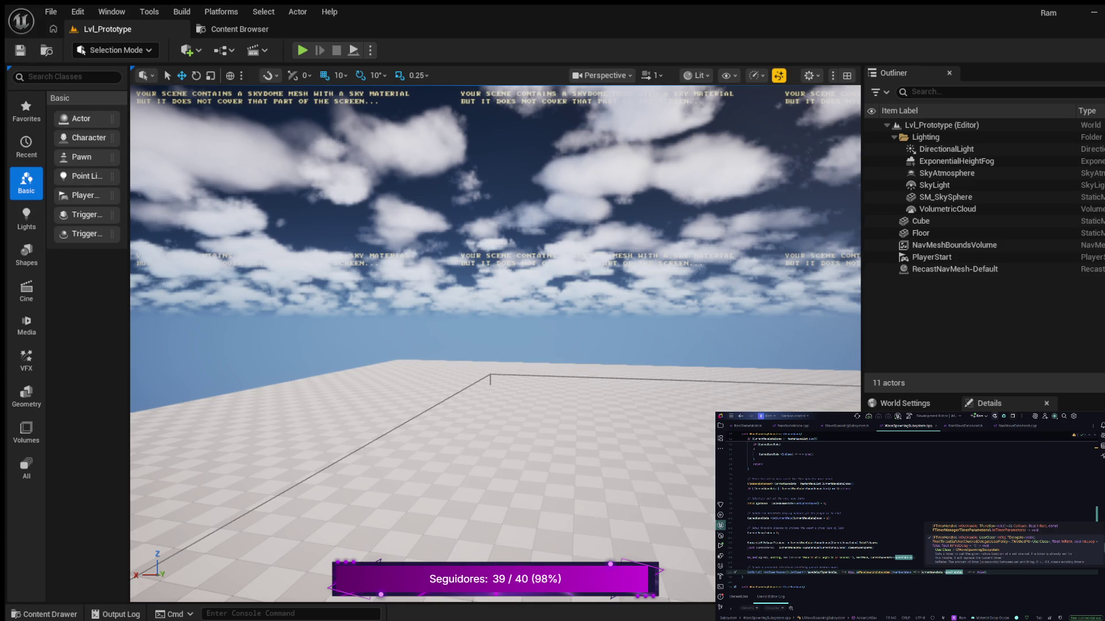
scroll(915, 514, down, 2)
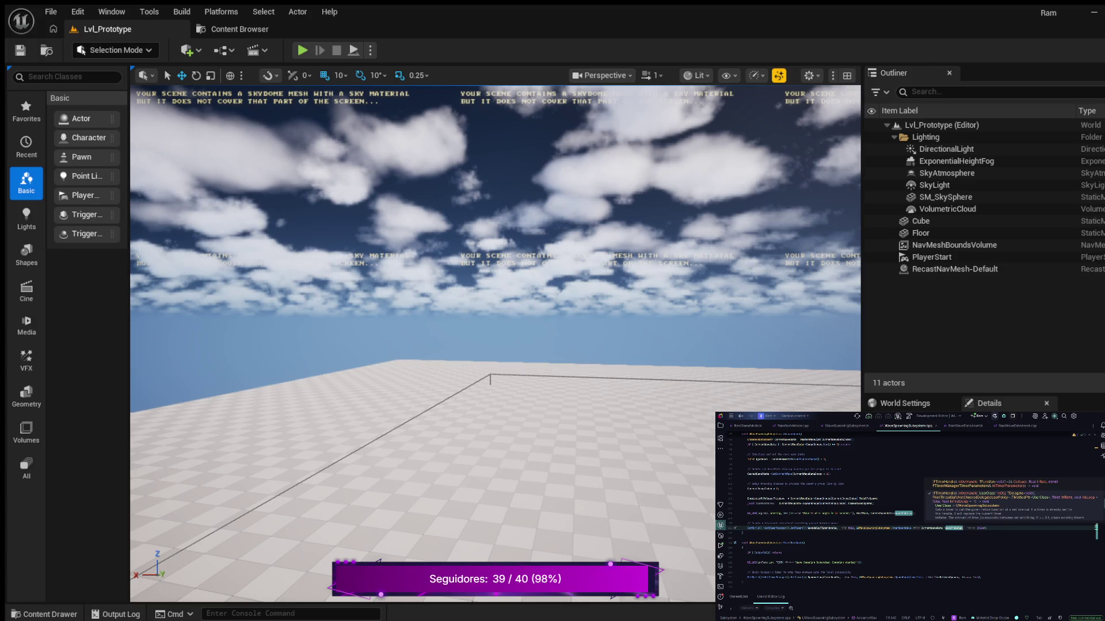
scroll(914, 512, down, 3)
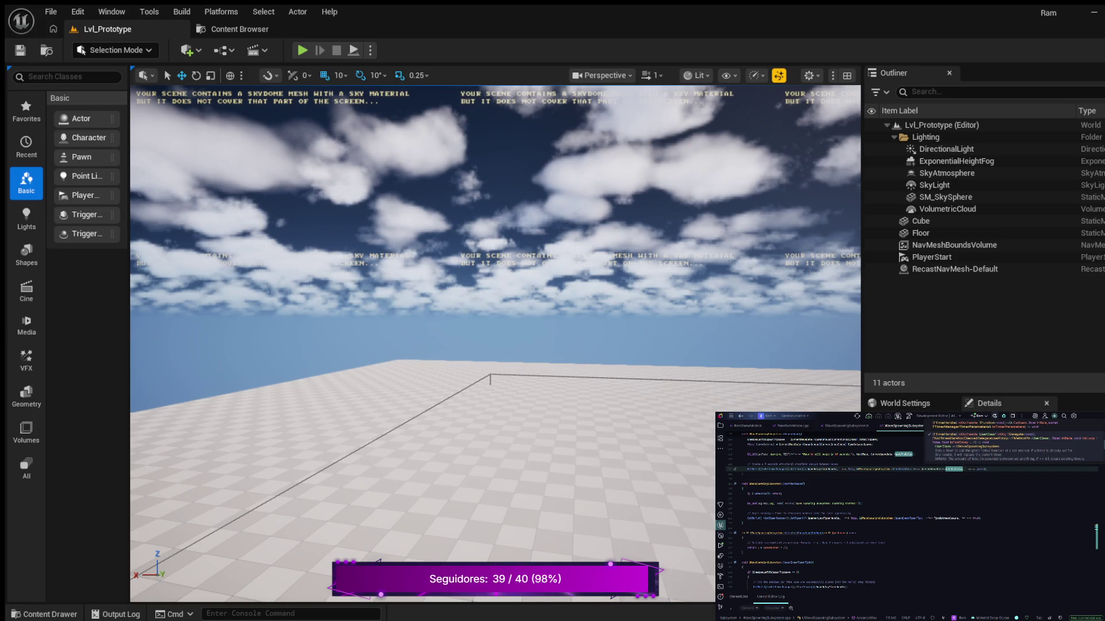
scroll(915, 512, down, 2)
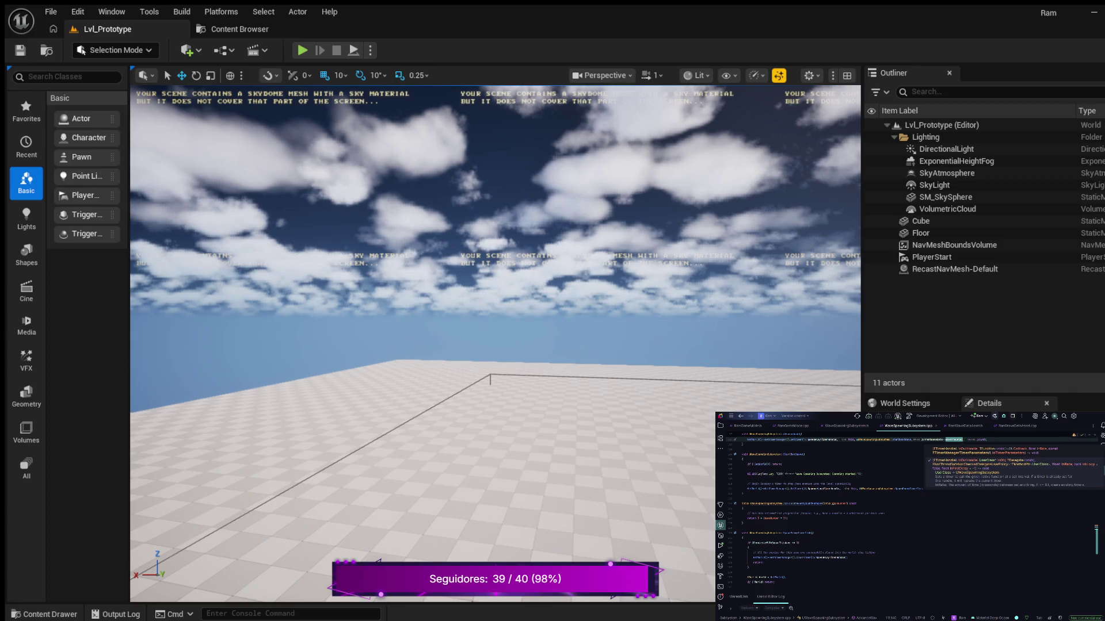
scroll(914, 512, down, 10)
scroll(914, 512, down, 3)
scroll(915, 512, up, 5)
scroll(915, 512, up, 5)
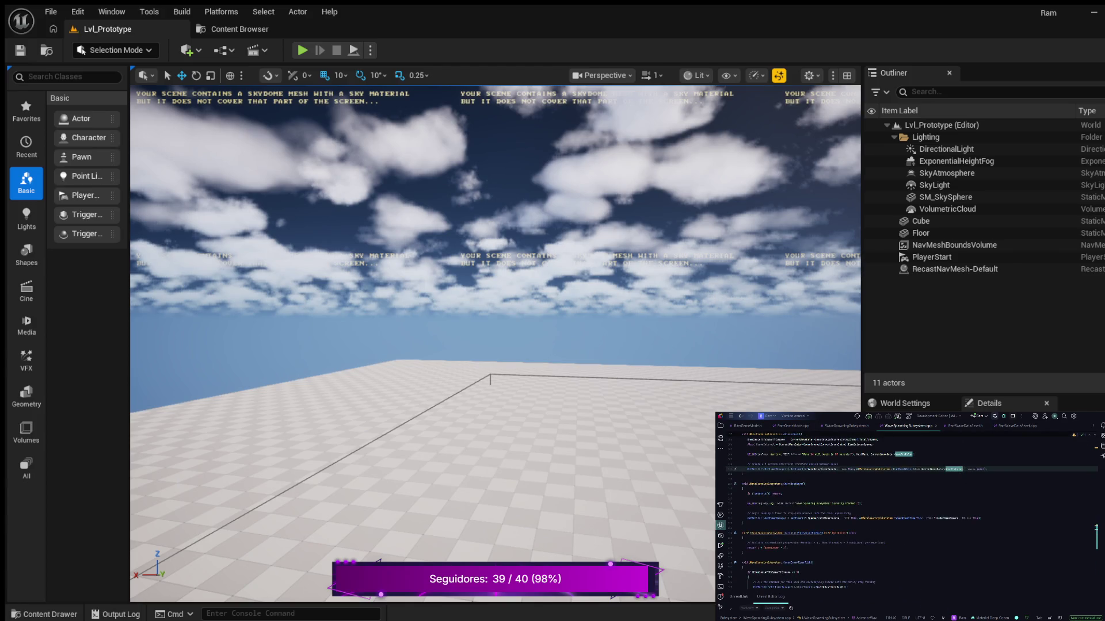
scroll(915, 512, up, 5)
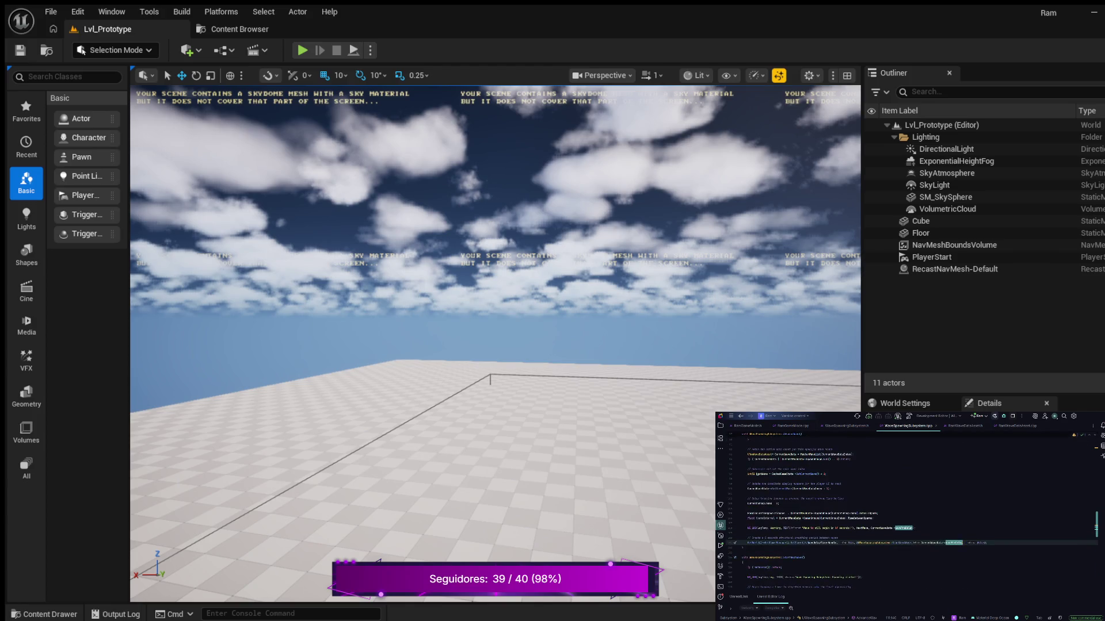
scroll(914, 512, up, 5)
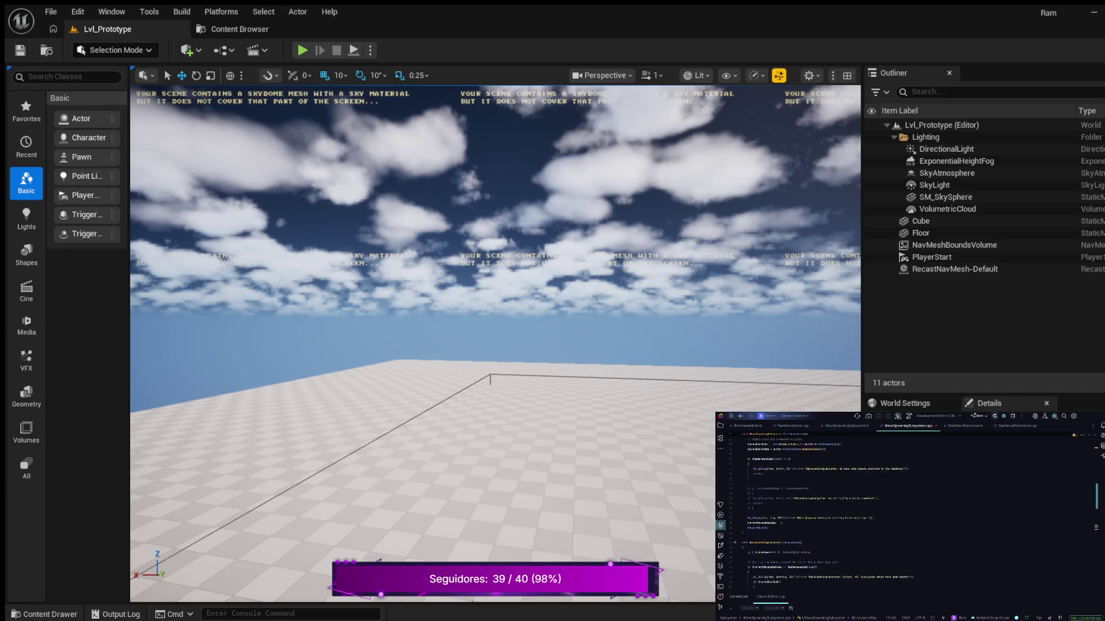
scroll(915, 512, up, 3)
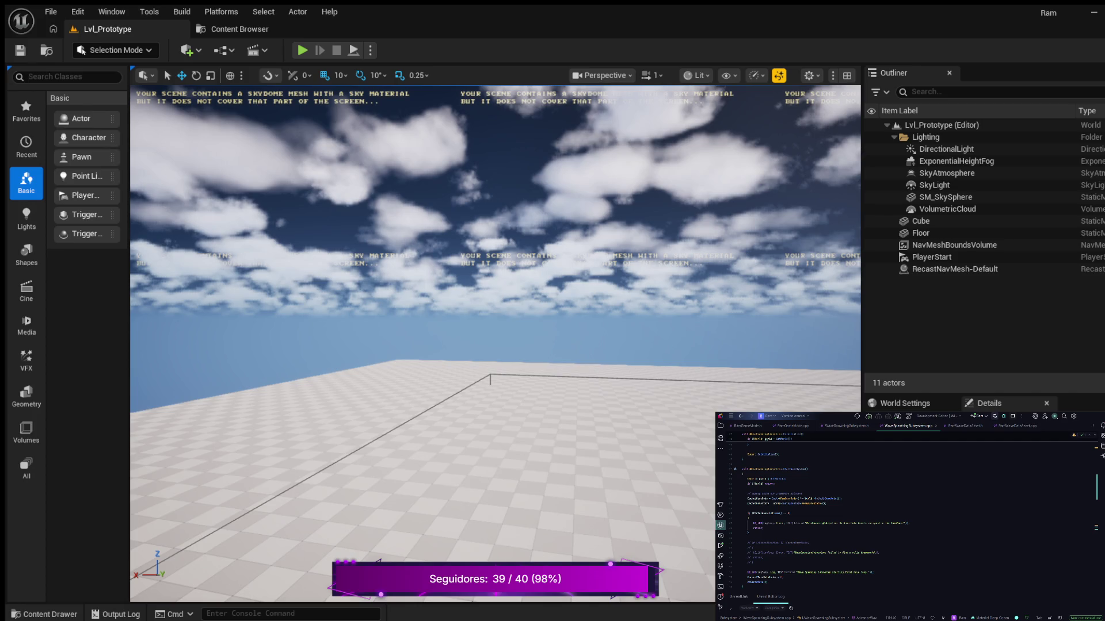
scroll(914, 512, up, 5)
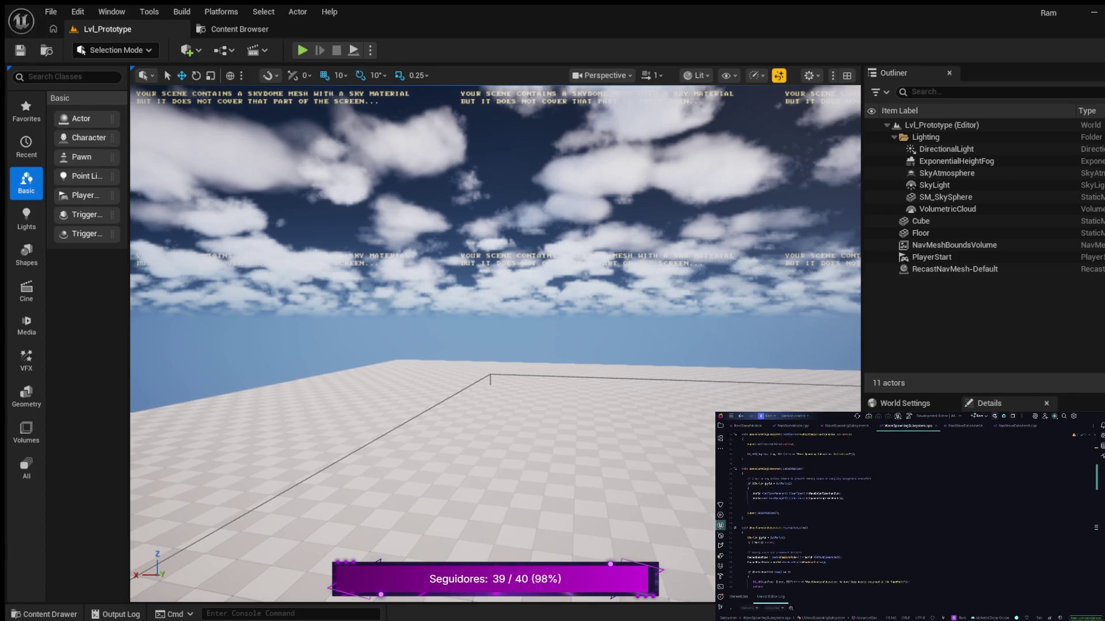
scroll(915, 512, up, 3)
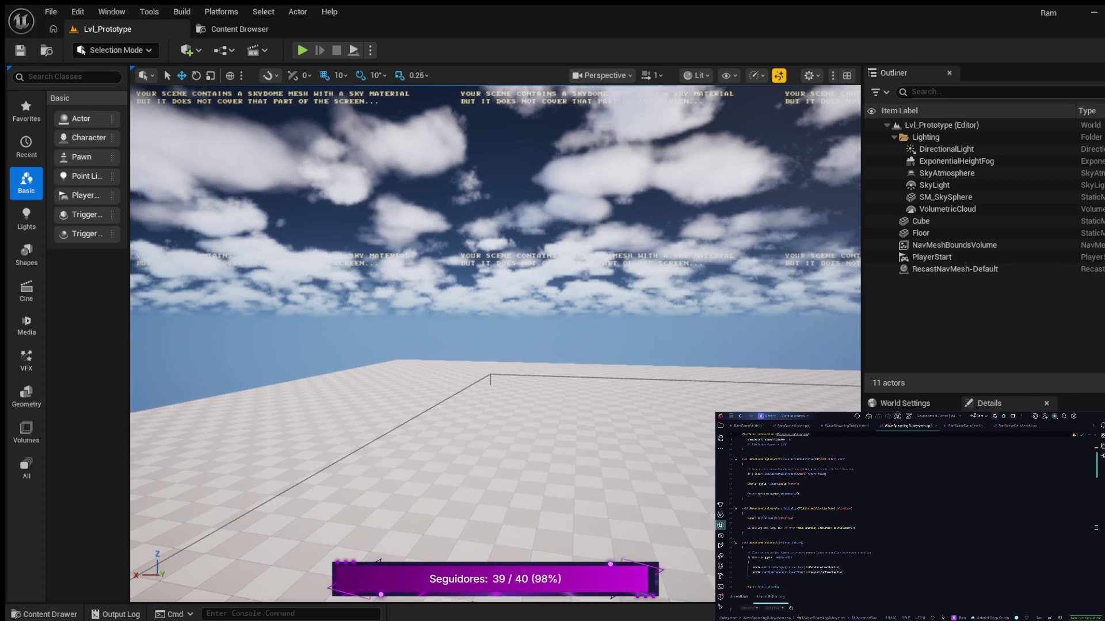
scroll(915, 512, up, 4)
scroll(915, 512, up, 2)
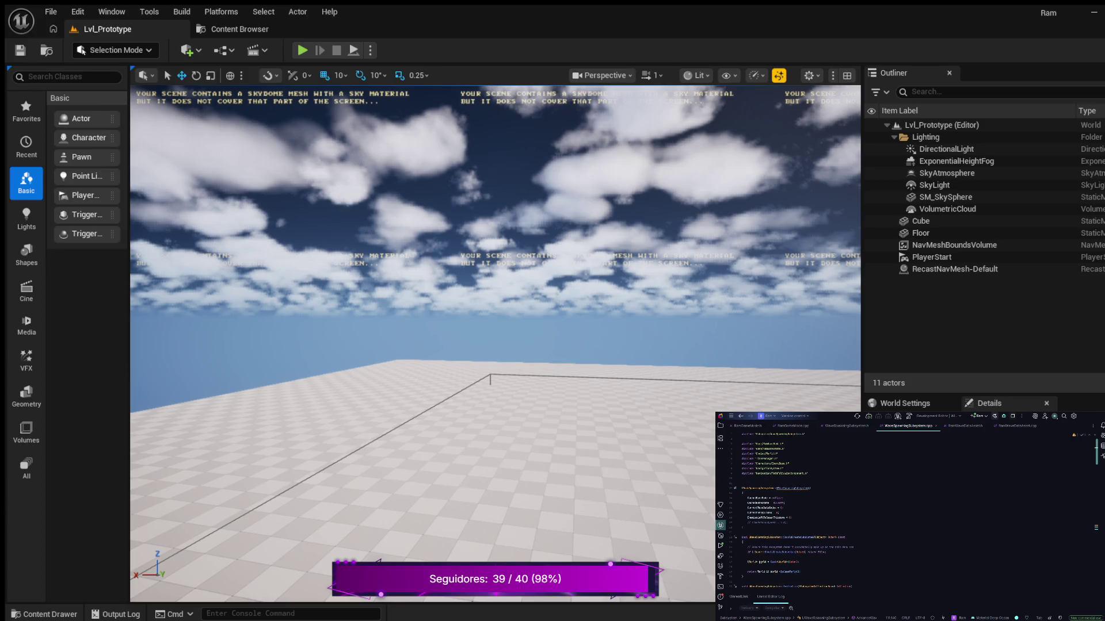
scroll(915, 512, down, 10)
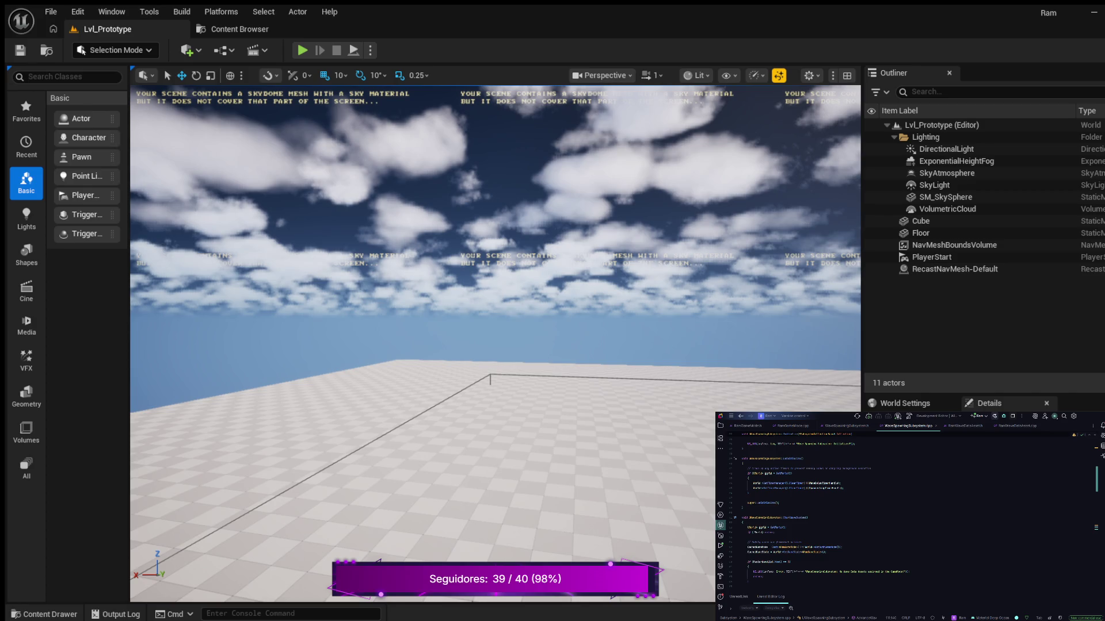
click(786, 527)
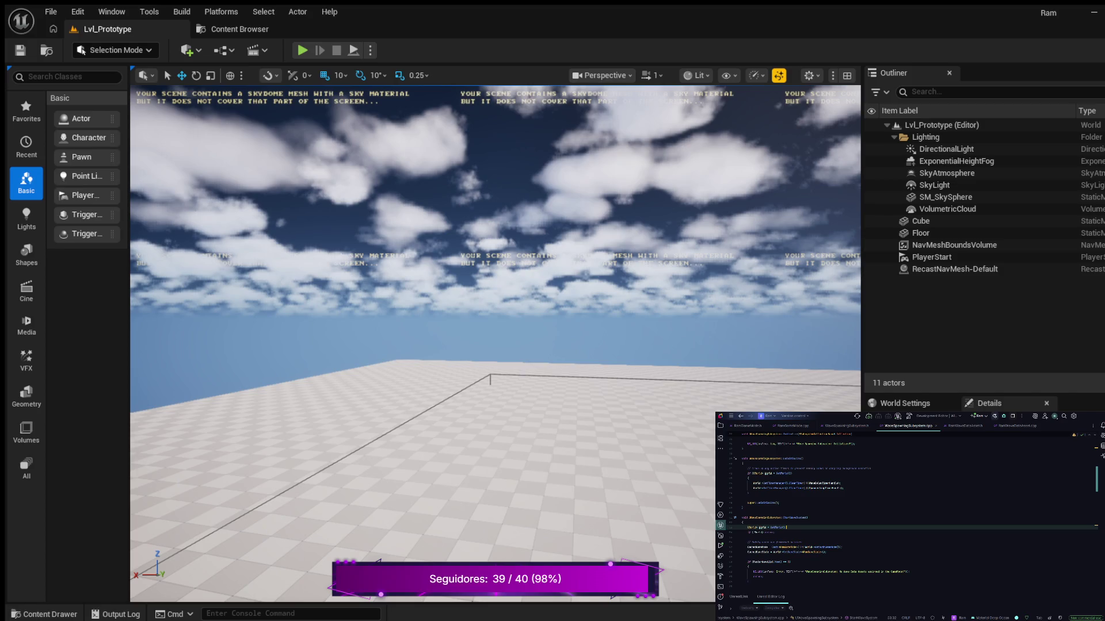
key(ctrl+f)
text(Star)
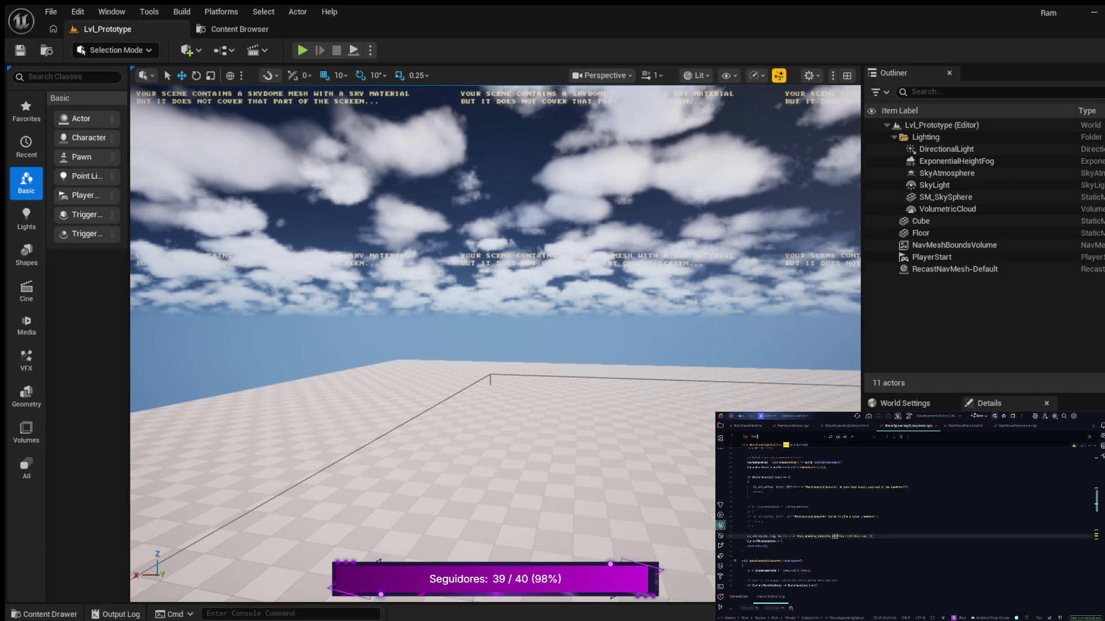
text(tNextWavetWave)
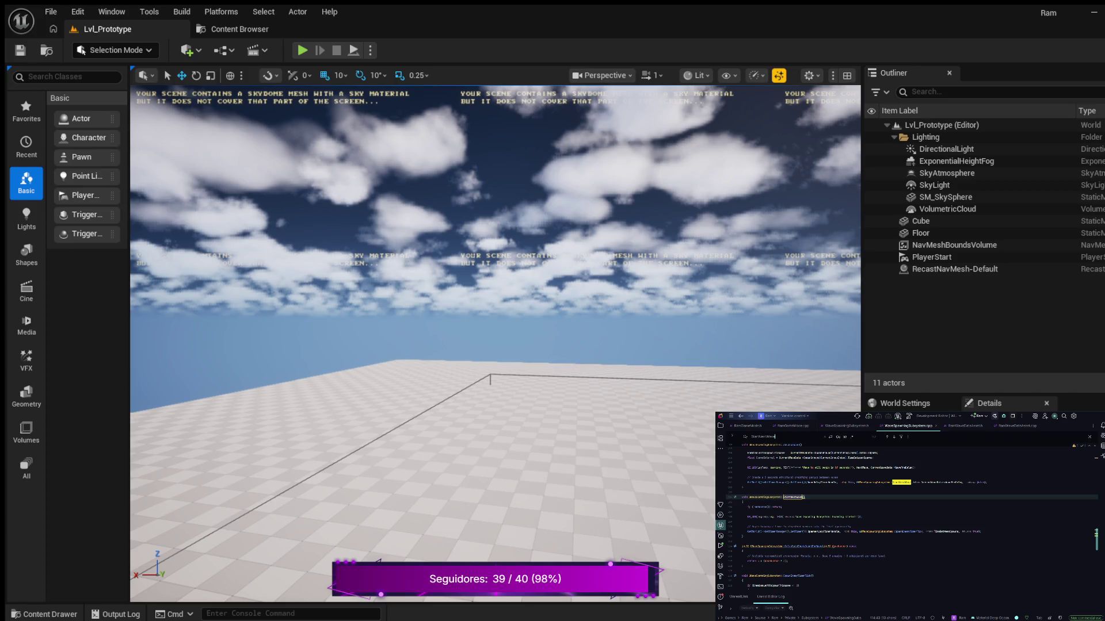
- Add an early-return if check with a bIs... condition at the top of the function
click(765, 507)
double_click(755, 507)
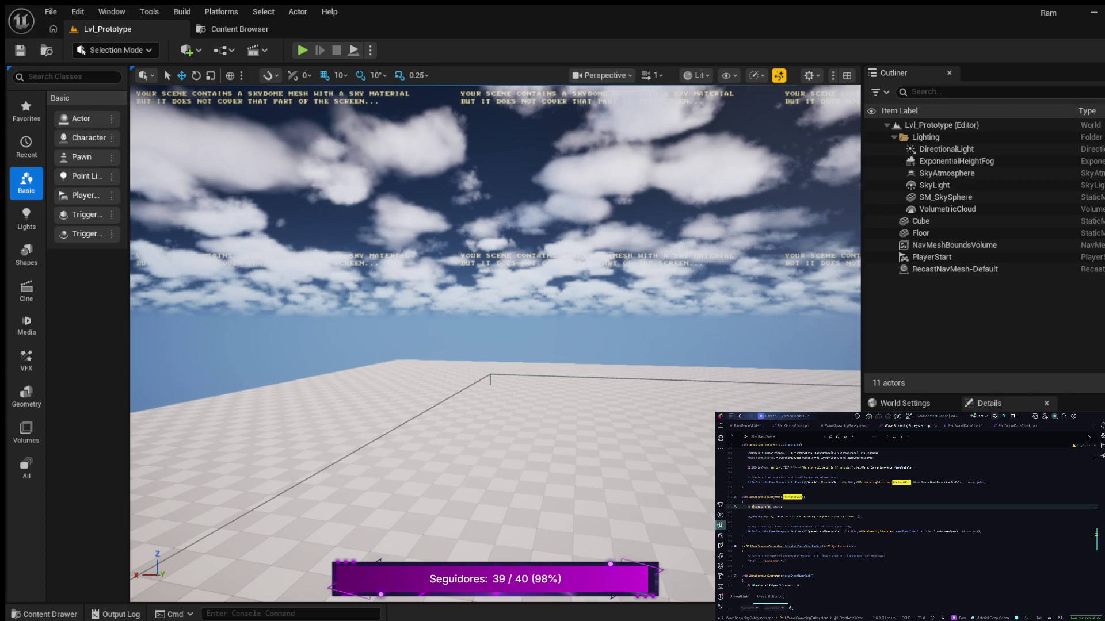
key(BackSpace)
key(Return)
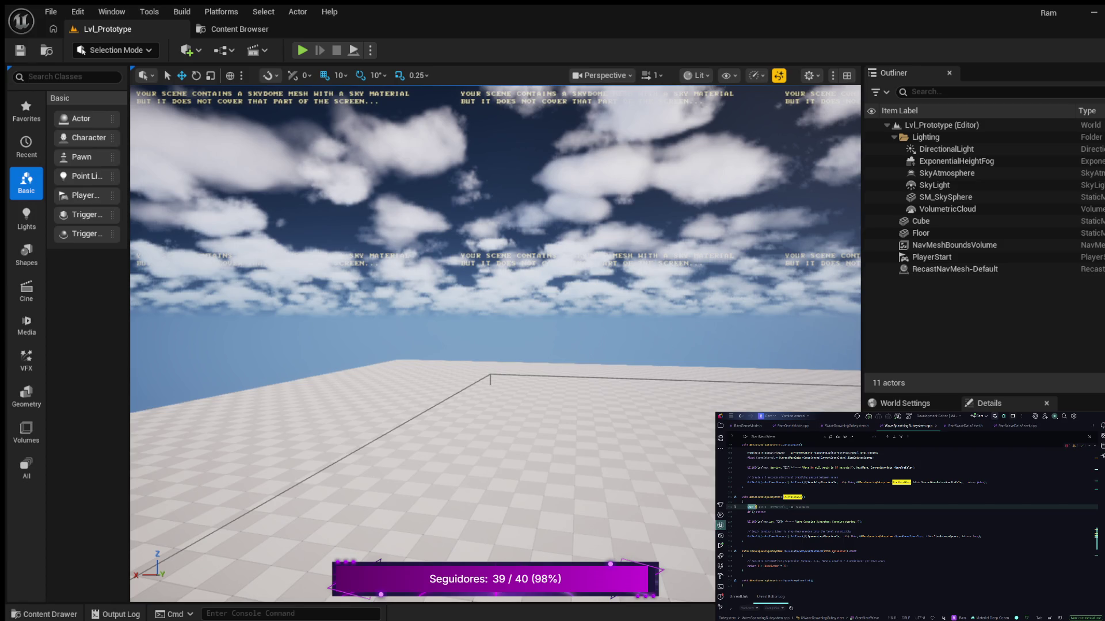
key(Tab)
click(765, 512)
key(BackSpace)
key(BackSpace)
key(BackSpace)
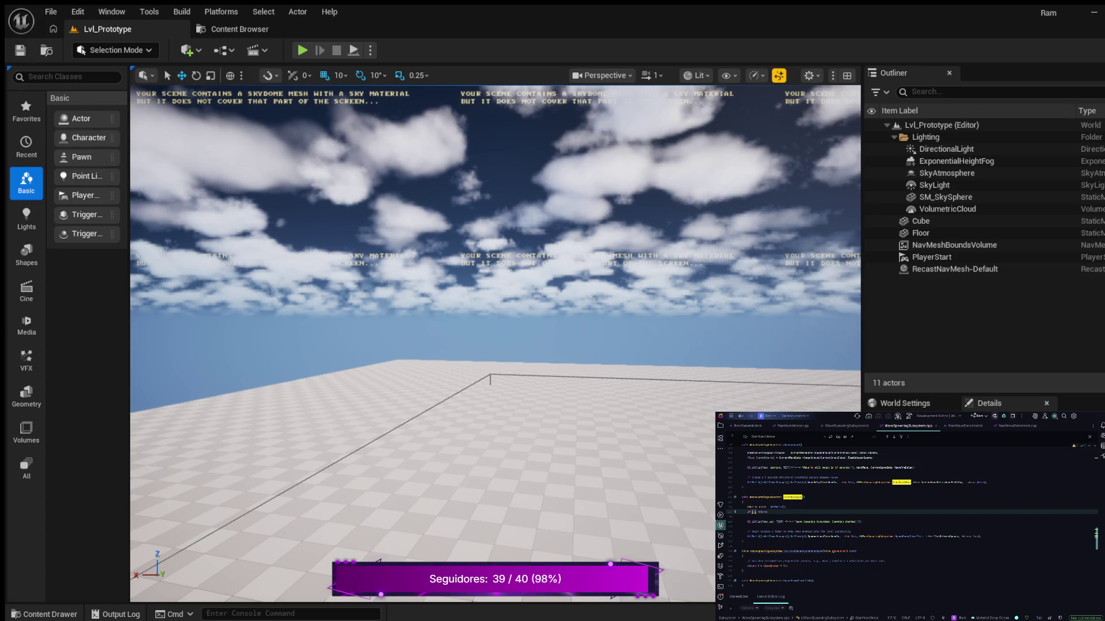
text(b)
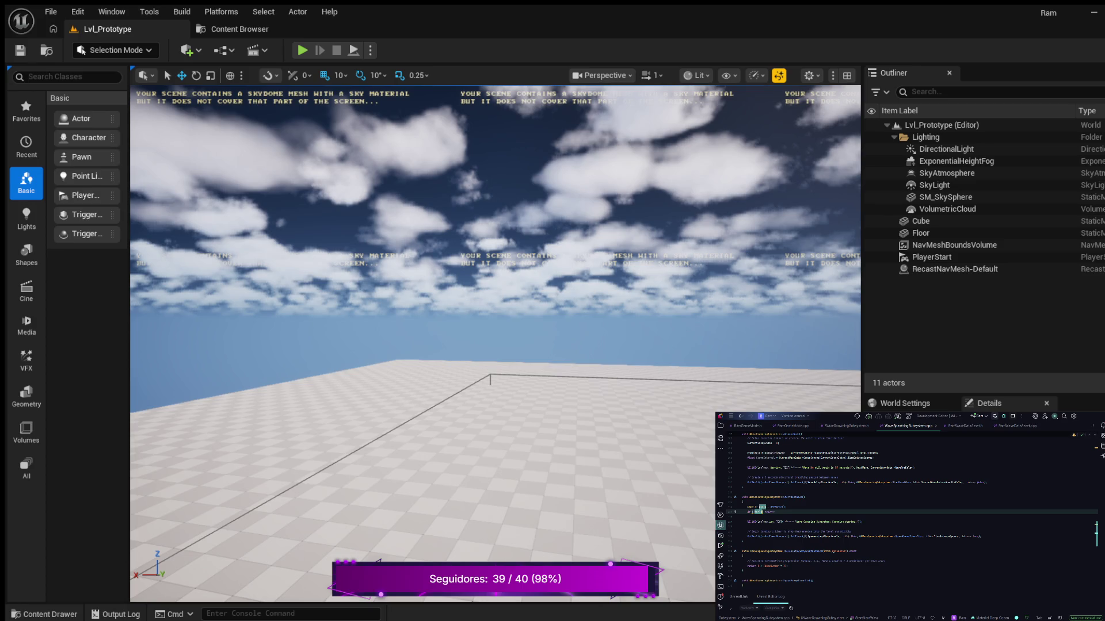
text(Is)
text(;)
key(Return)
- Cache the game mode and game state via Cast into CachedGameMode and its state variable
text(Co)
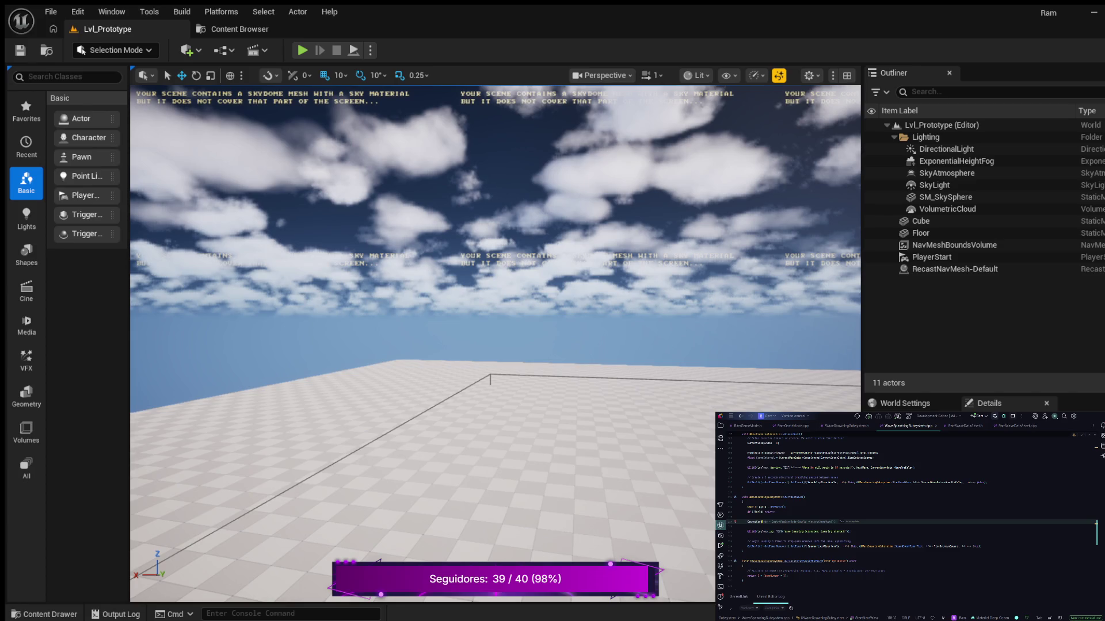
text(State)
key(Tab)
key(Return)
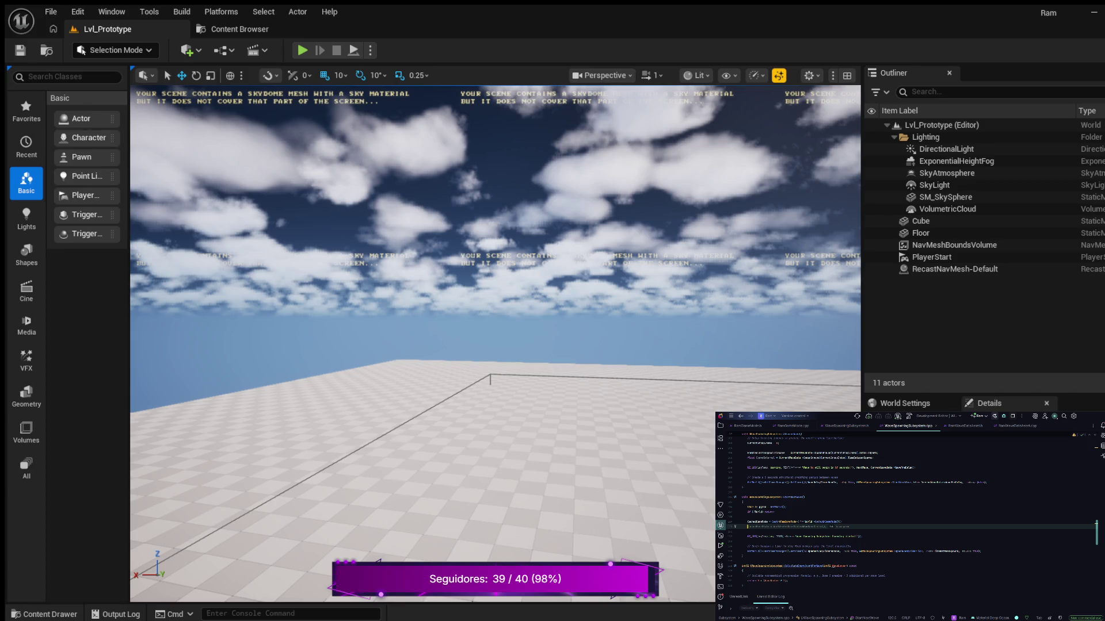
key(Tab)
- Add an if (SpawnerList.Num() > 3) block that logs a warning about assets and returns
key(Return)
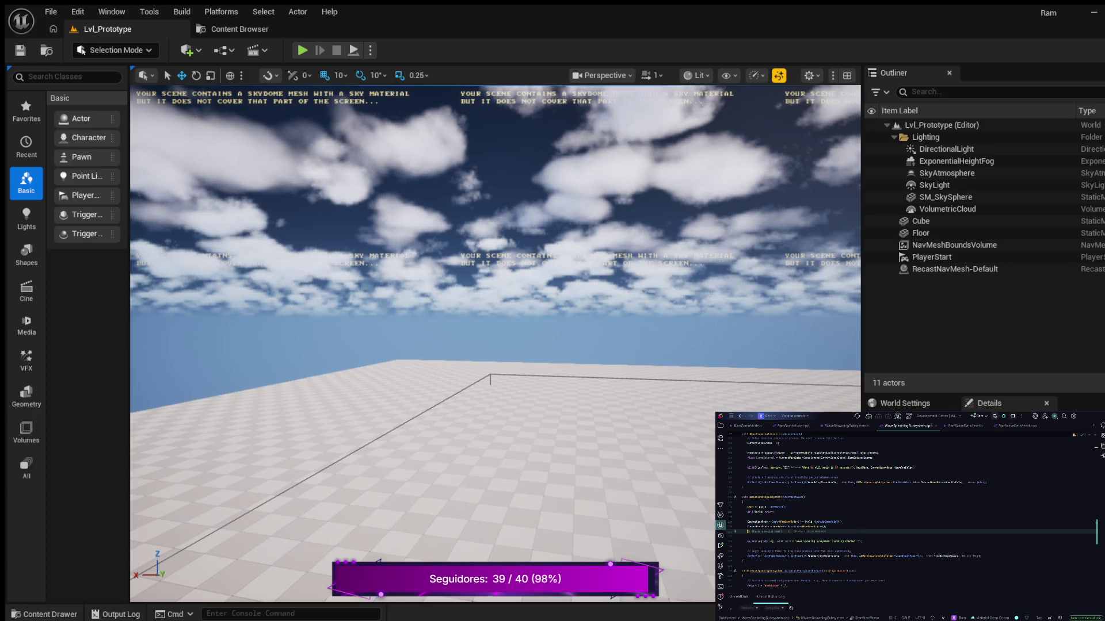
key(Tab)
key(Return)
text({)
key(Return)
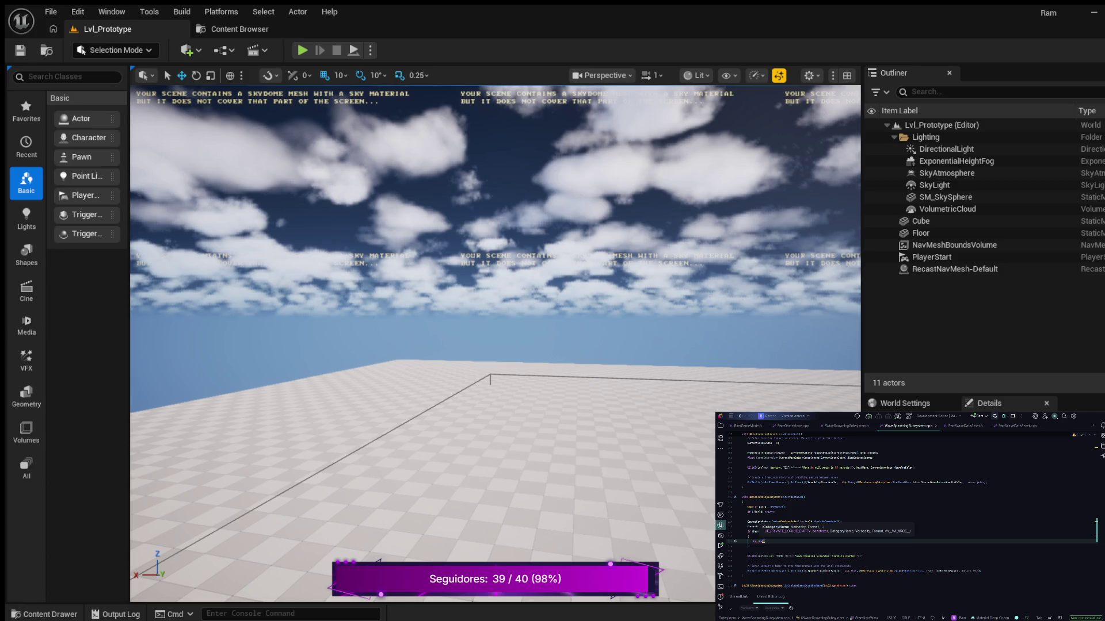
text(LogTemp, )
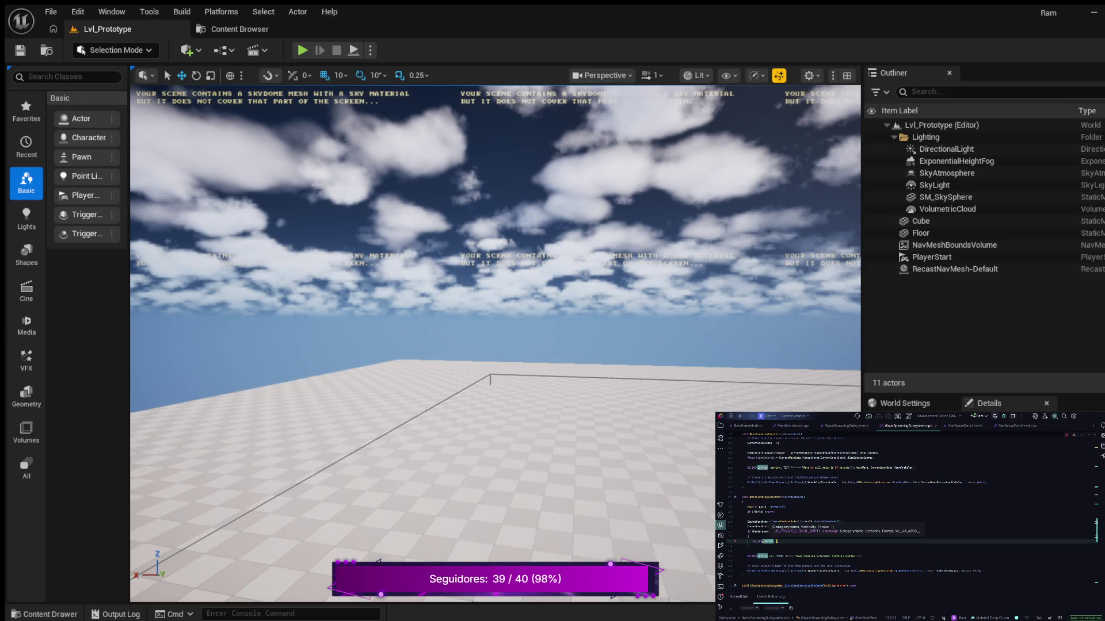
text(, EXT()
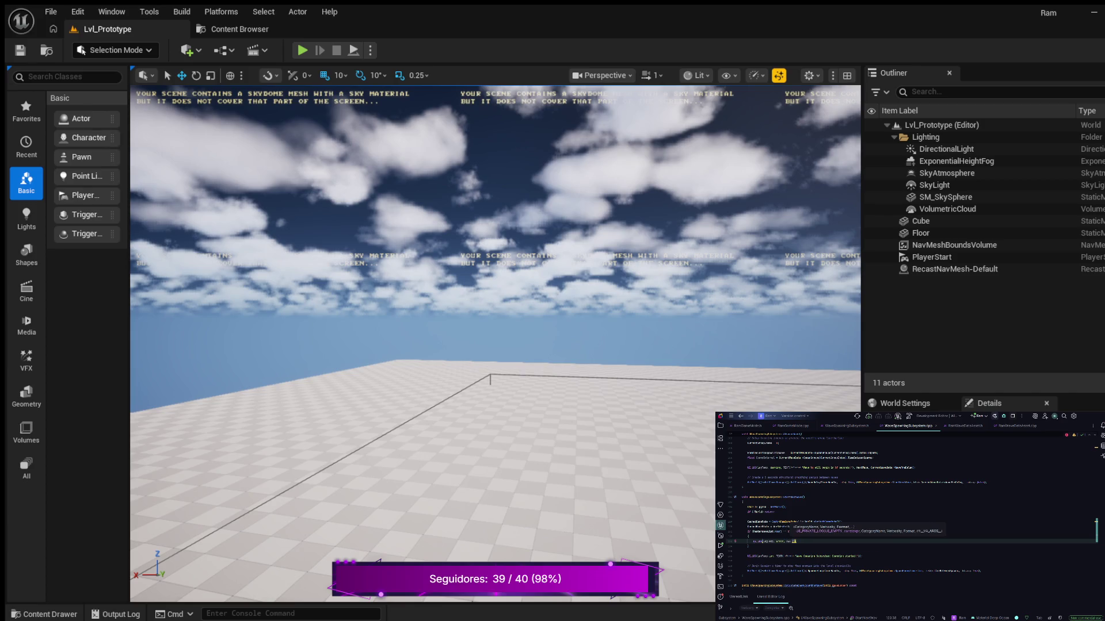
text(()
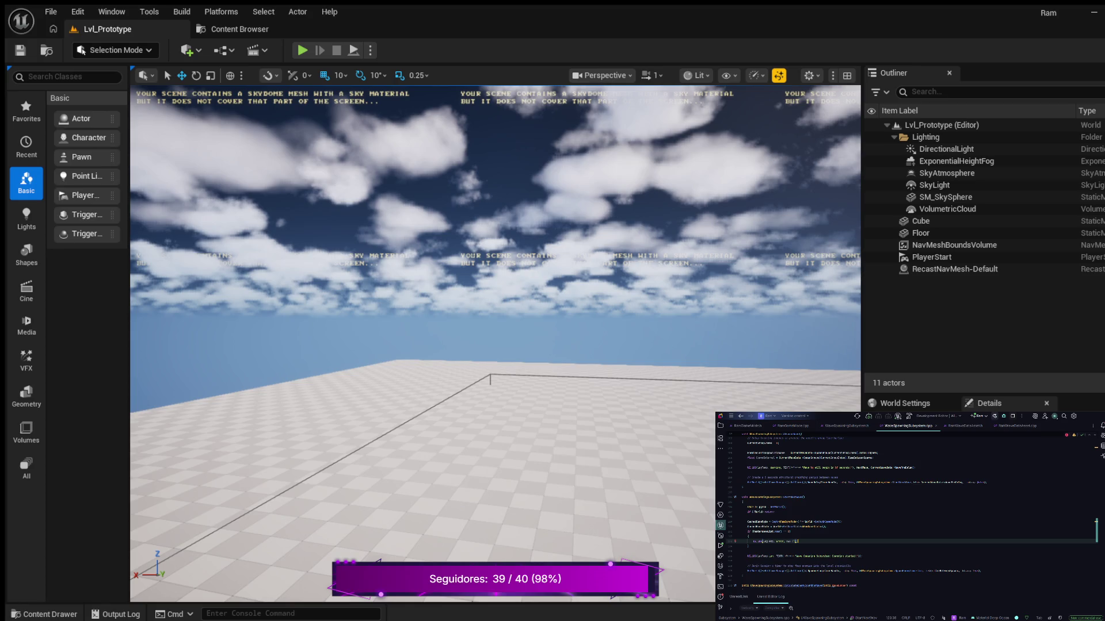
text(")
text(assets)
key(Return)
text(turn;)
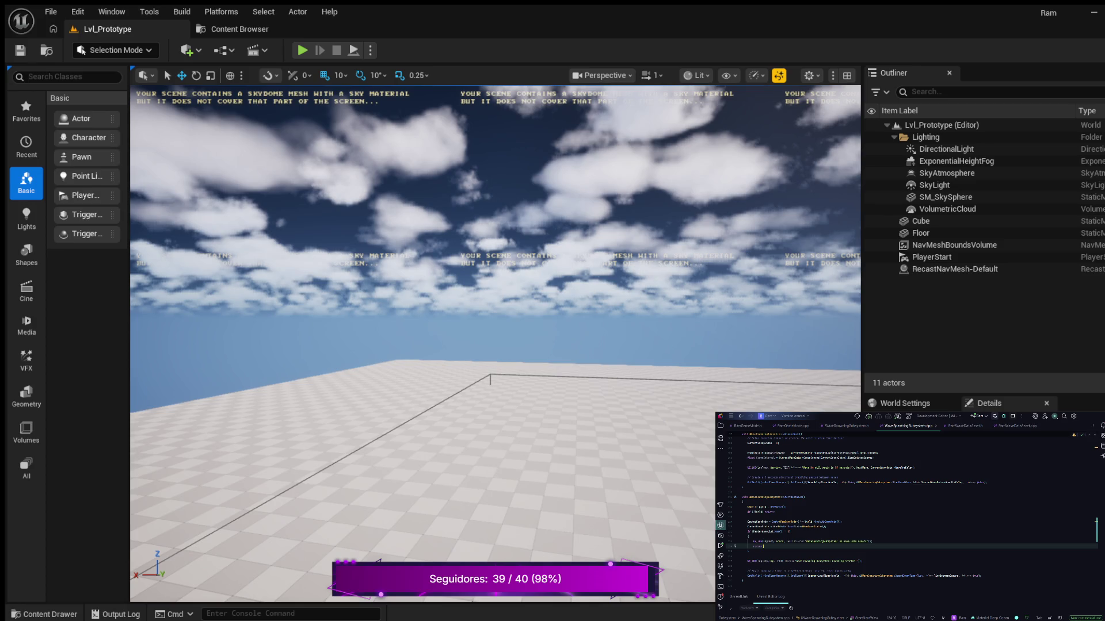
- Extend the UE_LOG warning with 'in the W...' after the word 'assets'
click(765, 531)
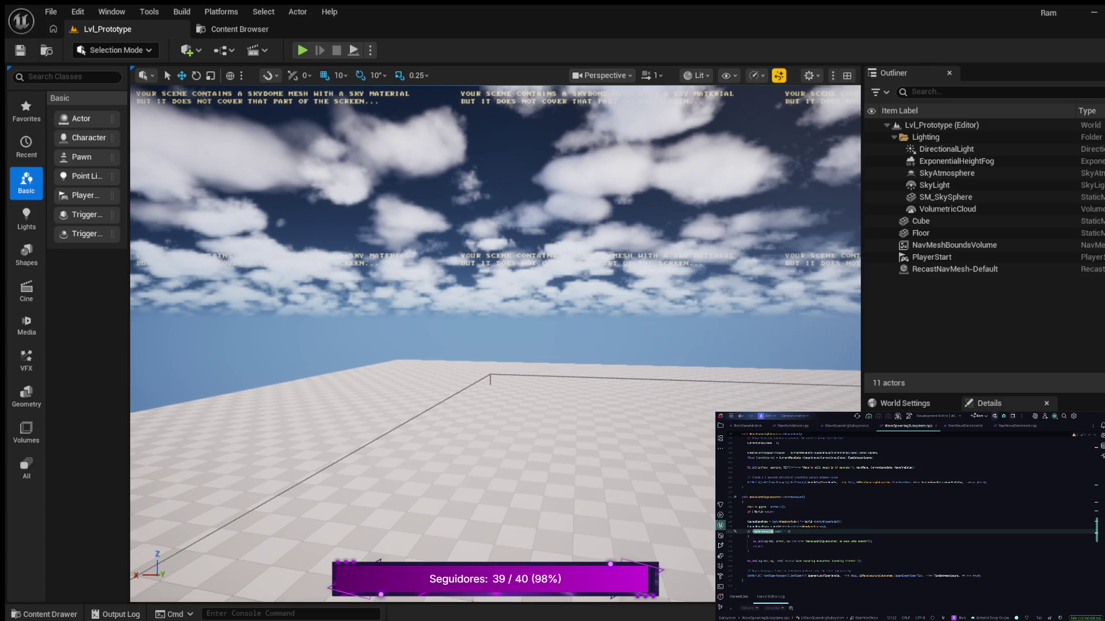
click(866, 541)
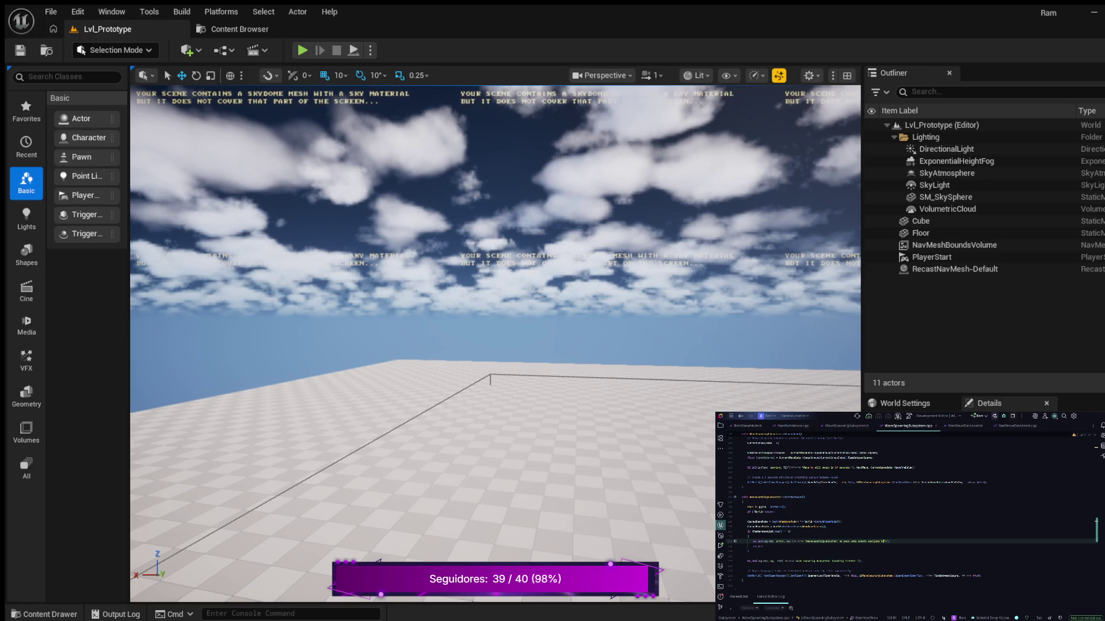
text(in the W)
click(763, 546)
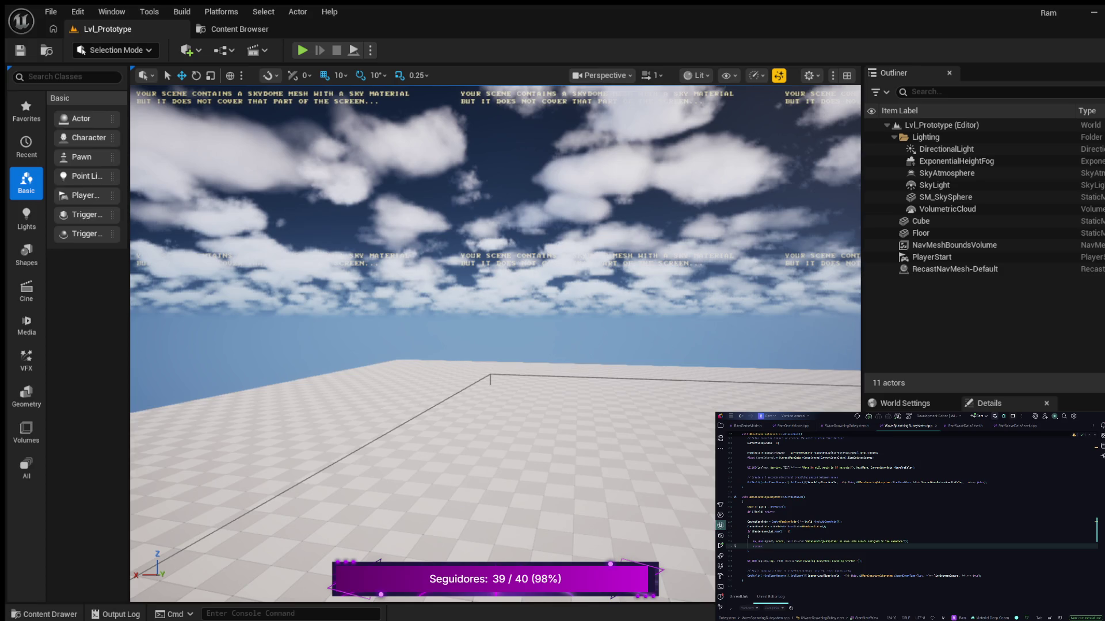
scroll(911, 513, down, 1)
click(748, 536)
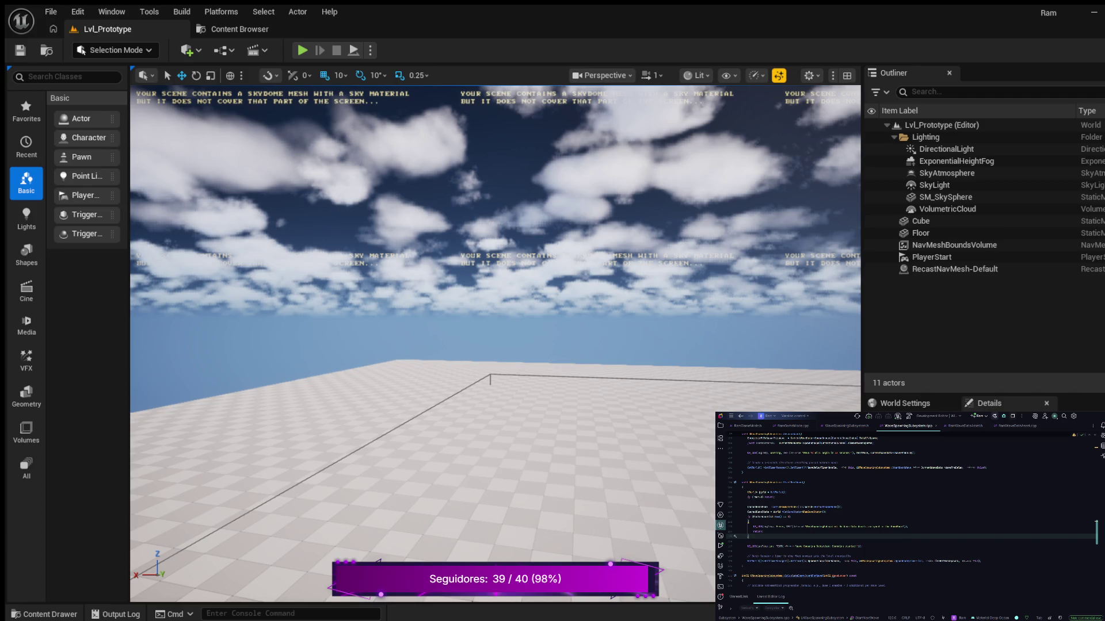
- Add a StartNextWave(); call on a new line after CurrentWaveIndex = 0;
key(Down)
key(Down)
key(Down)
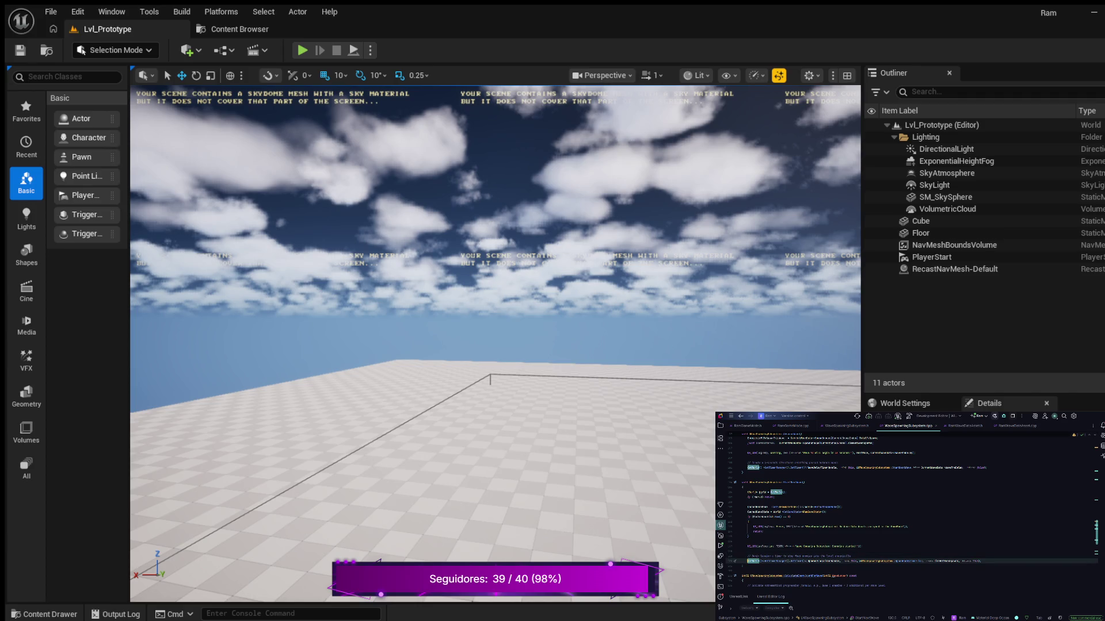
key(Down)
click(742, 550)
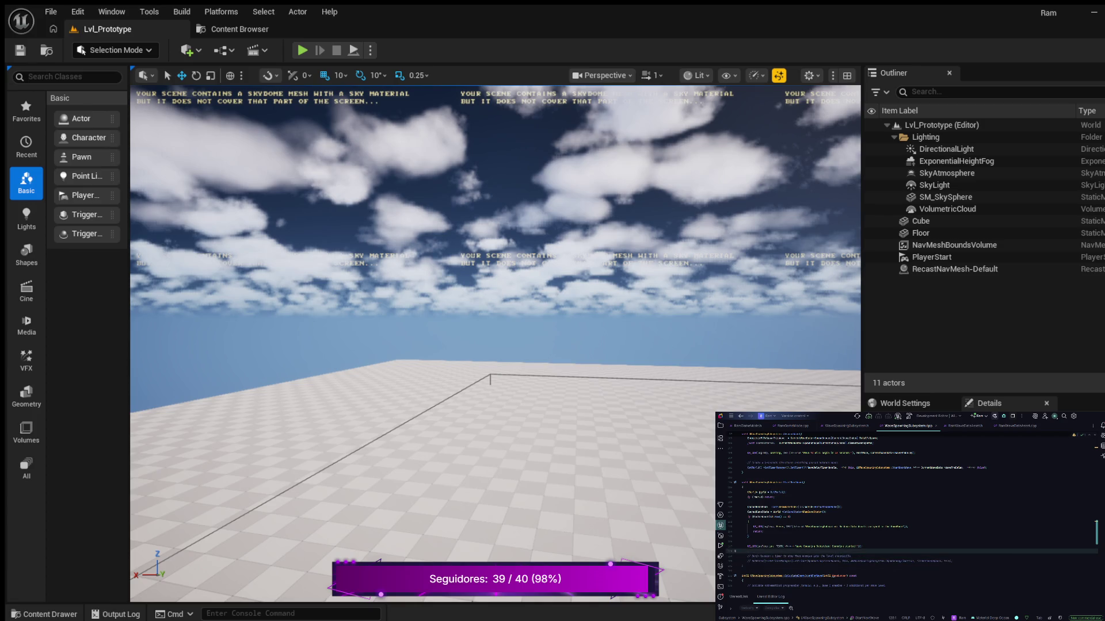
key(Down)
key(Down)
key(Return)
key(Return)
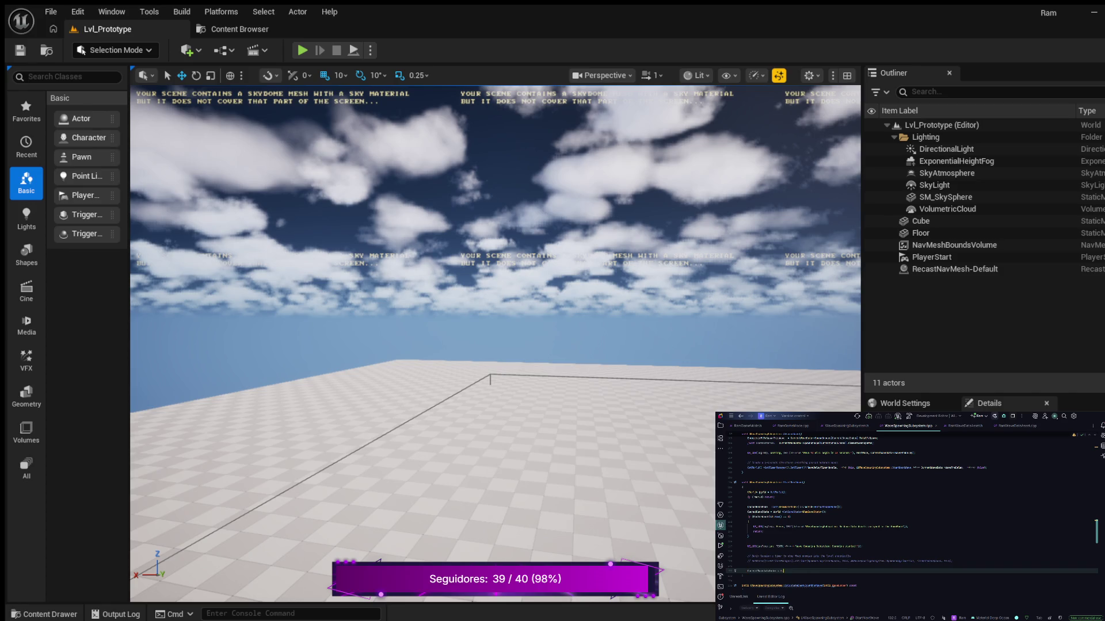
key(Return)
key(Tab)
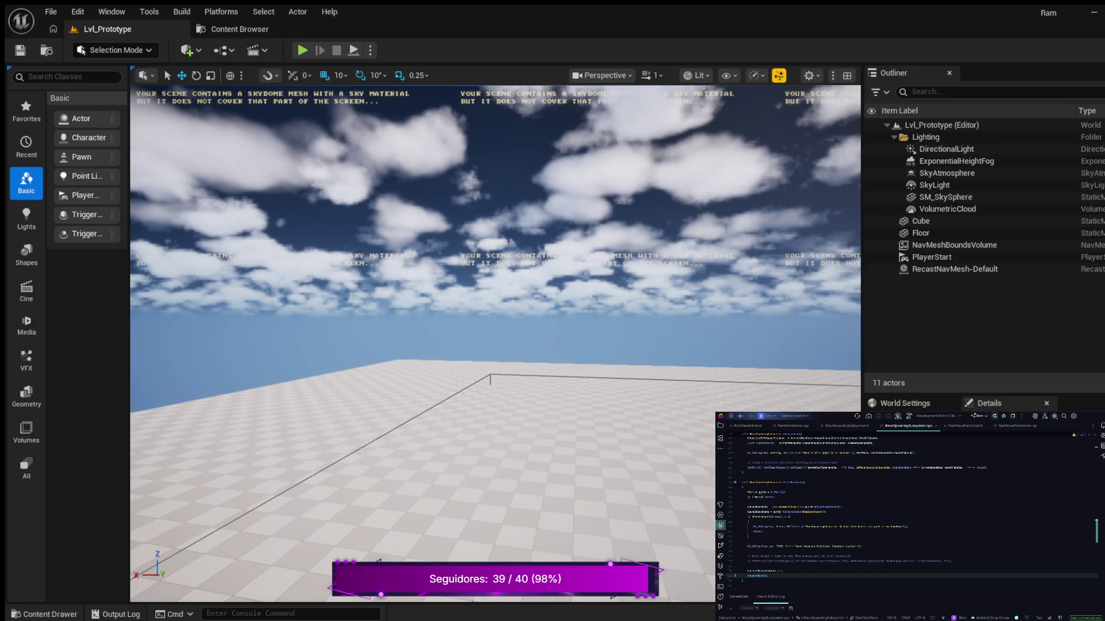
- Search the file for AdvanceWave with Ctrl+F
scroll(911, 512, down, 1)
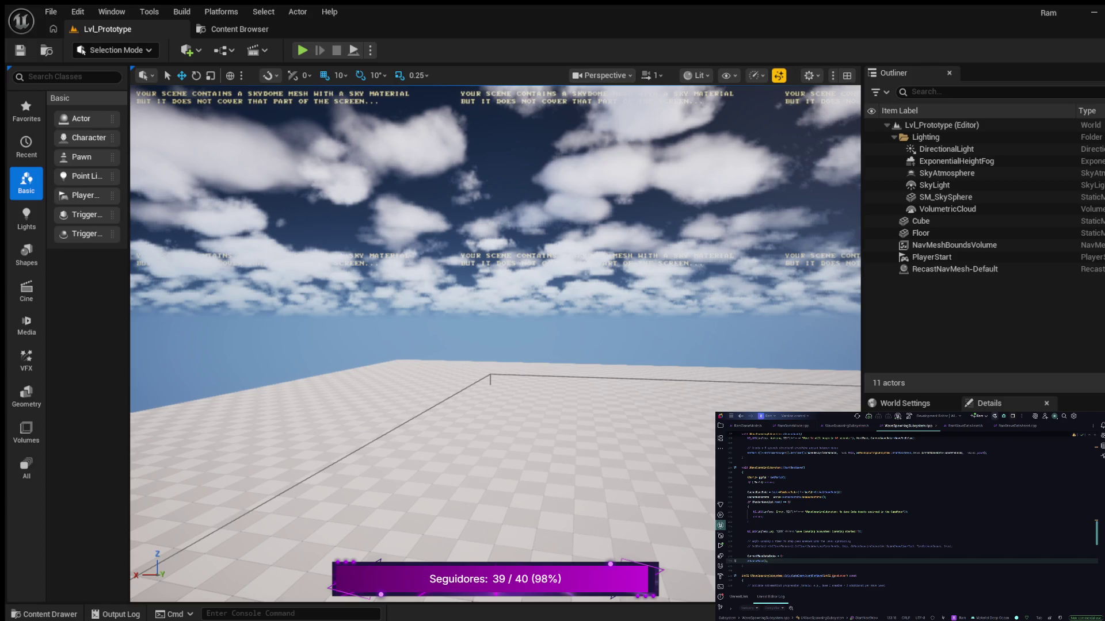
scroll(909, 512, down, 3)
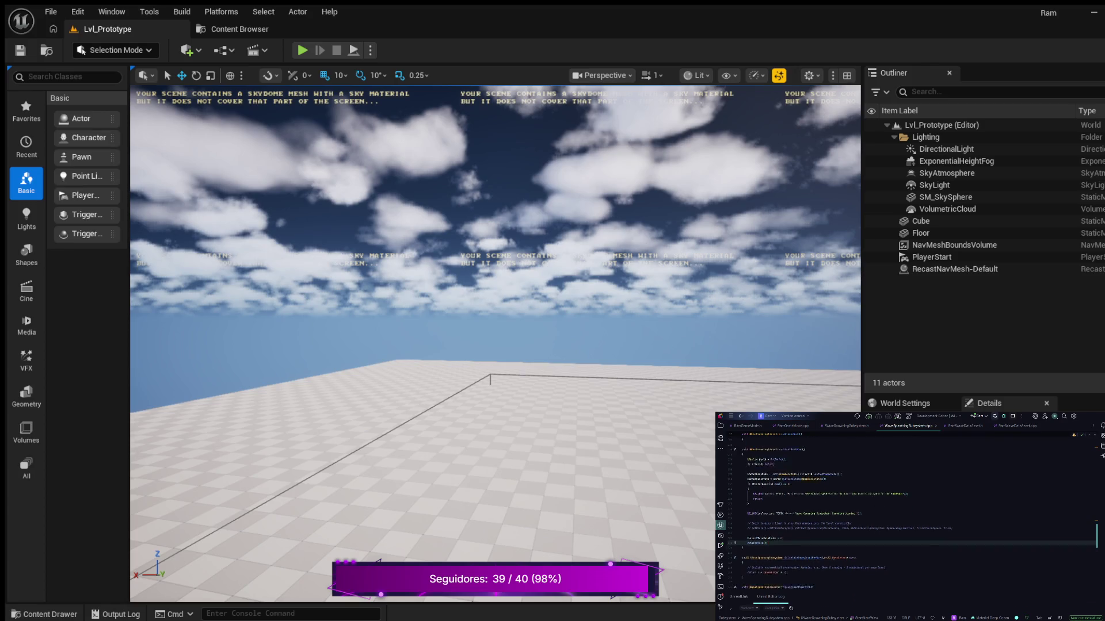
click(783, 512)
key(ctrl+f)
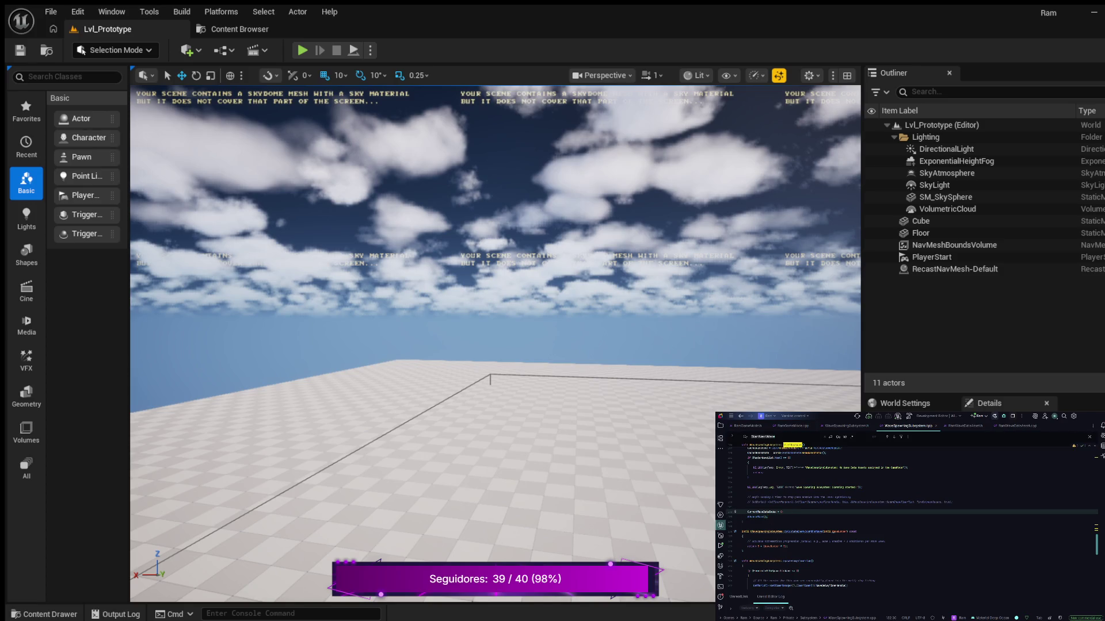
text(AdvanceWave)
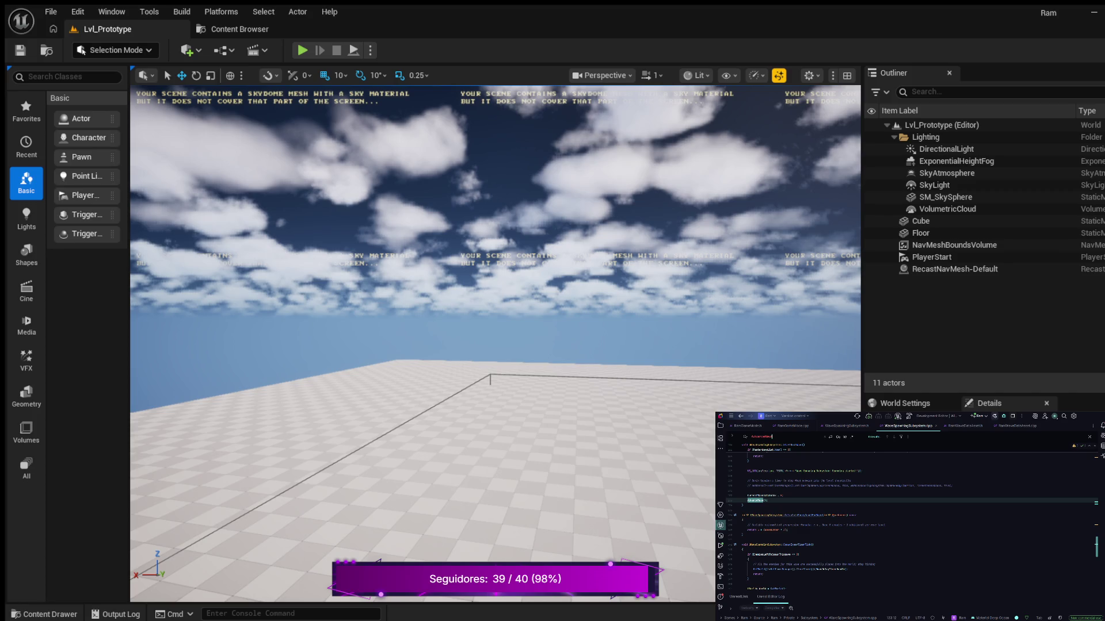
- Correct the search term to match AdvanceWave and scroll through its function body
key(BackSpace)
text(ave)
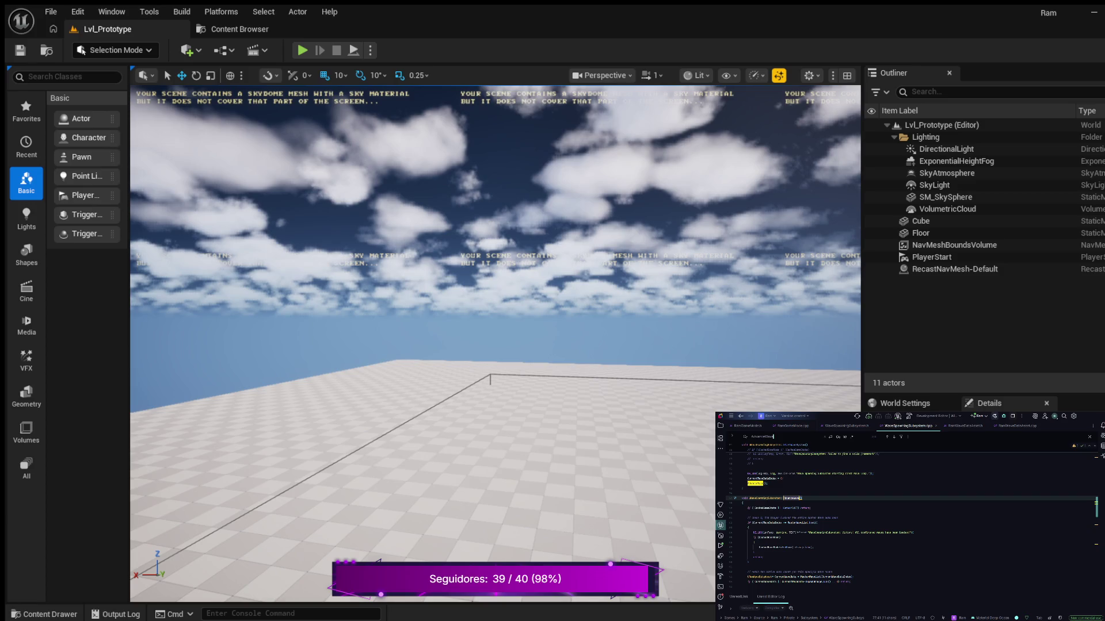
scroll(909, 518, down, 3)
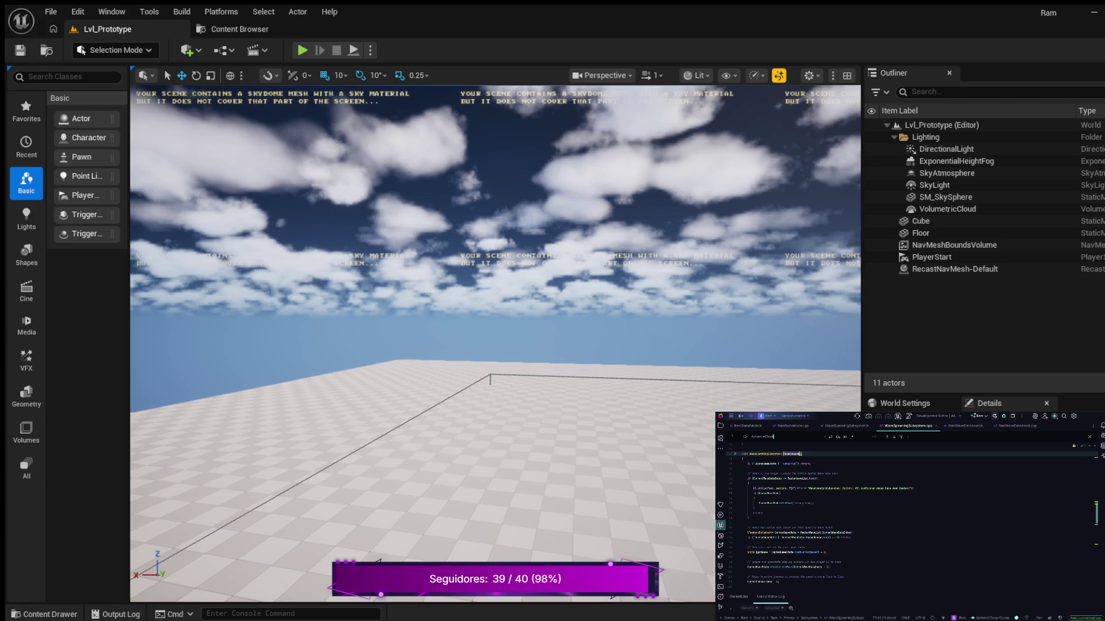
click(761, 553)
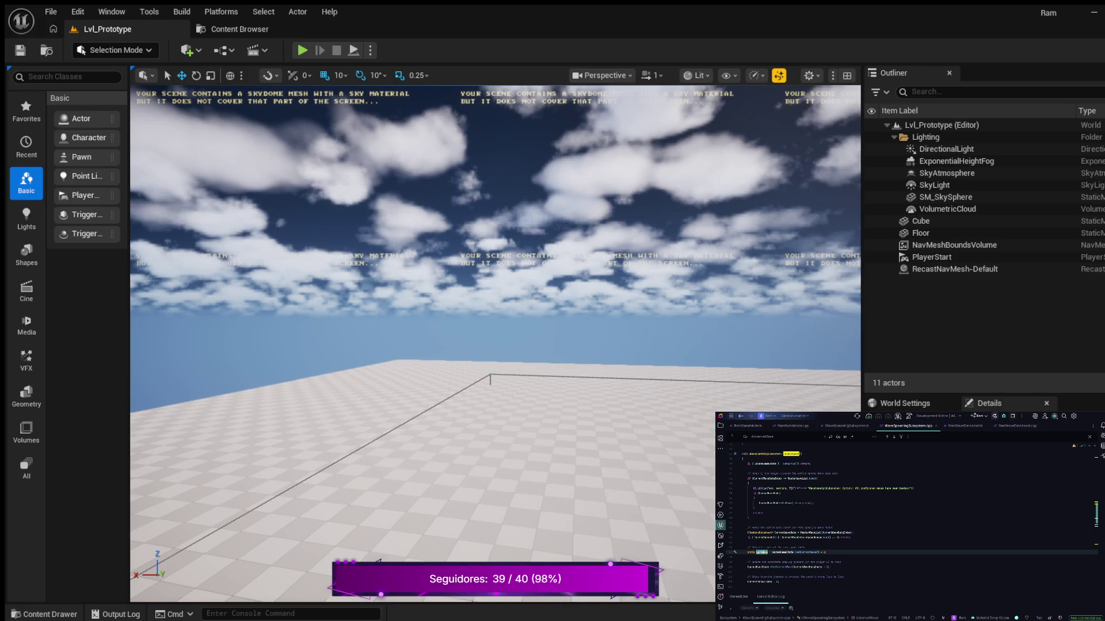
click(742, 557)
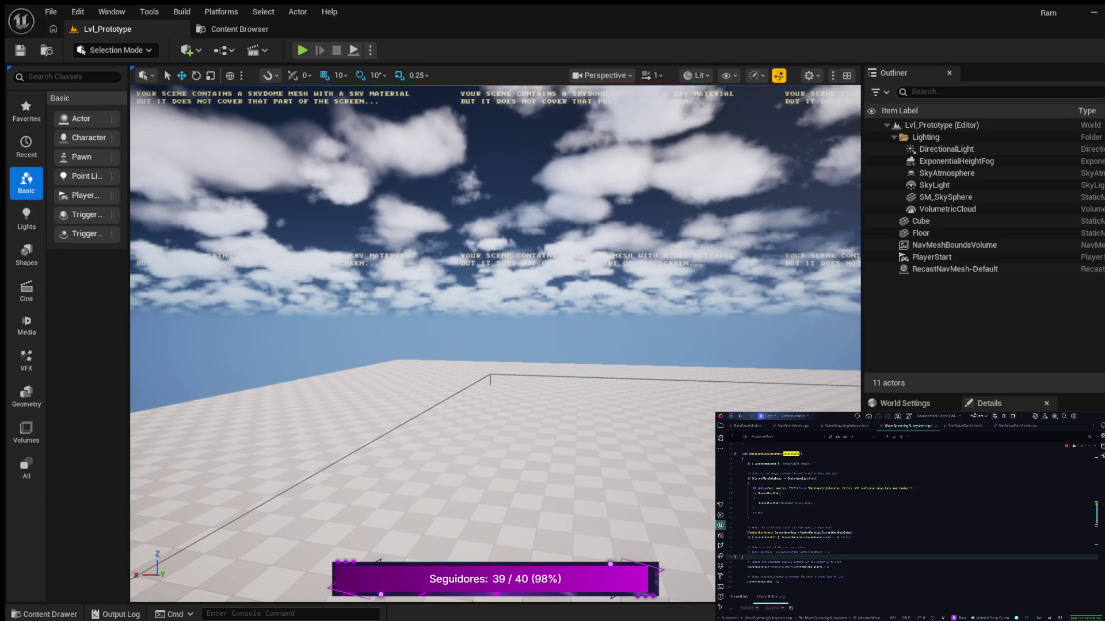
scroll(909, 518, down, 2)
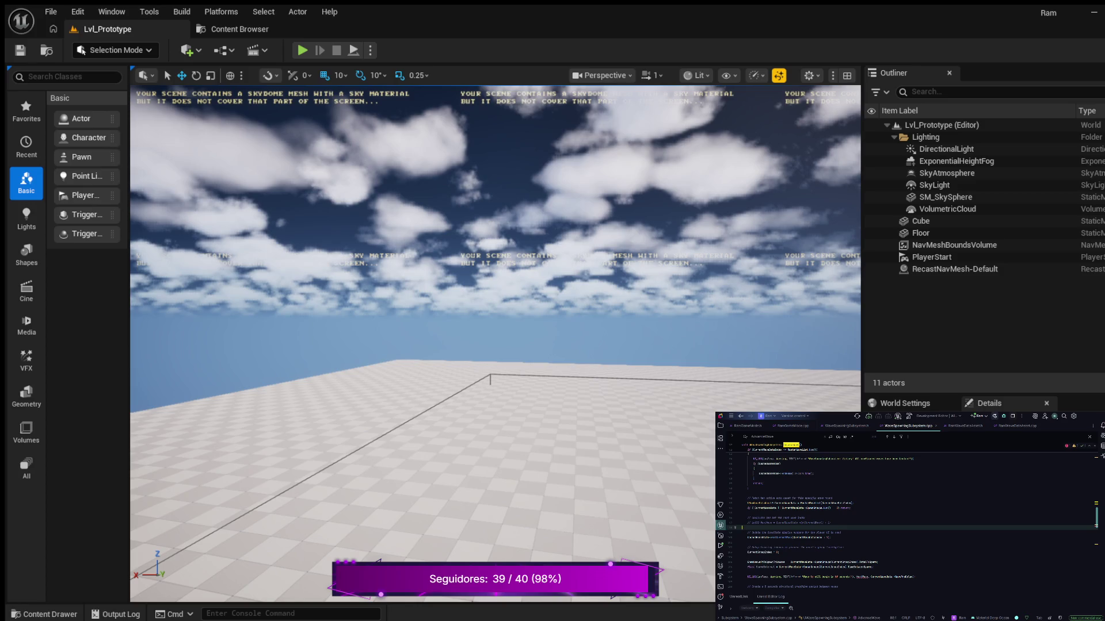
scroll(909, 518, down, 1)
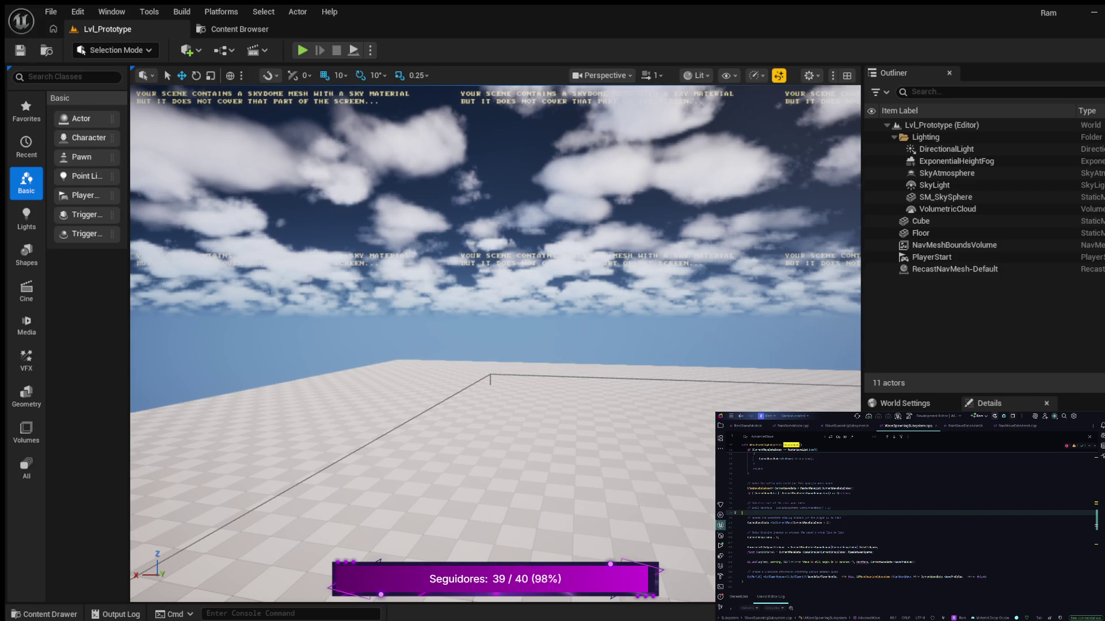
- Select the argument passed to SetCurrentWave inside AdvanceWave
key(Down)
key(shift+Down)
key(Escape)
double_click(781, 522)
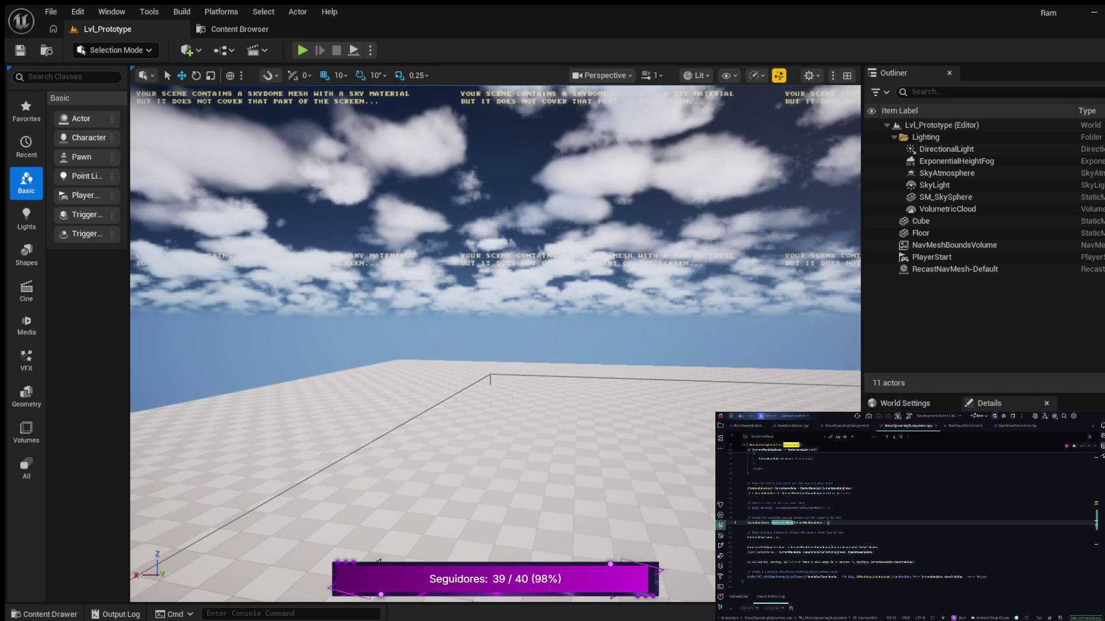
drag(793, 522, 824, 522)
- Replace the old UE_LOG argument with CurrentWaveIndex + 1
click(861, 562)
key(BackSpace)
key(BackSpace)
key(BackSpace)
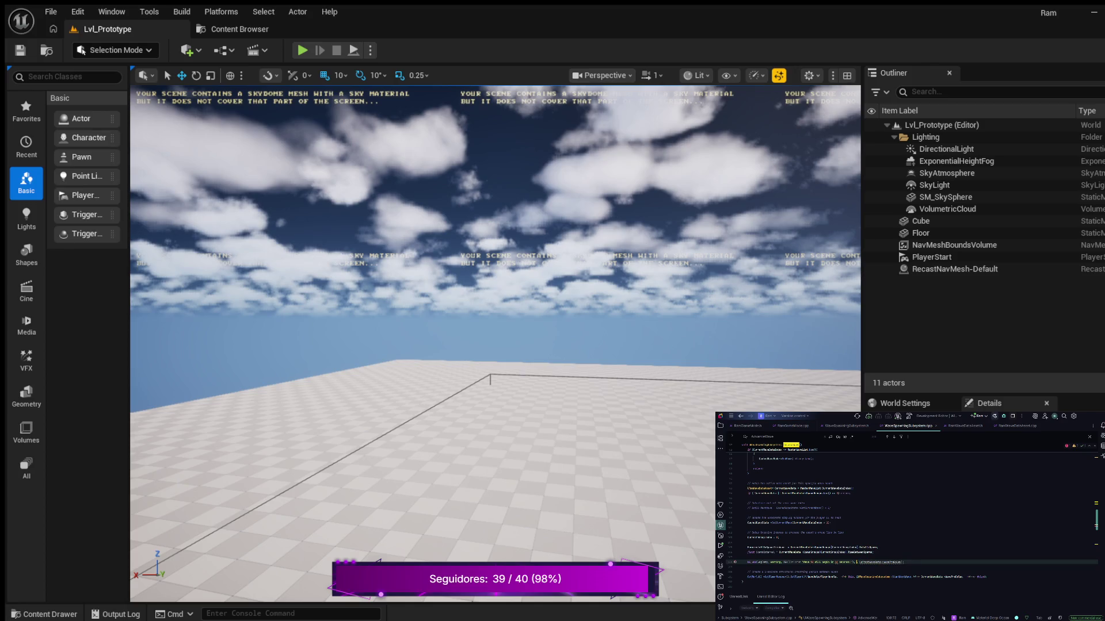
text(CurrentWaveIndex + 1,)
click(878, 547)
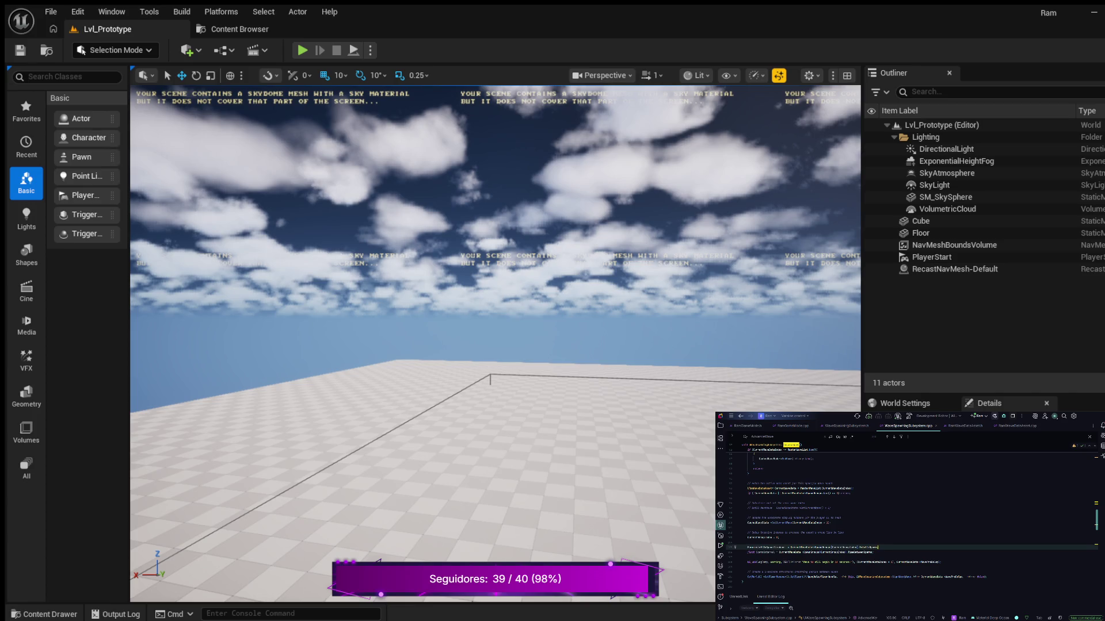
scroll(909, 518, down, 3)
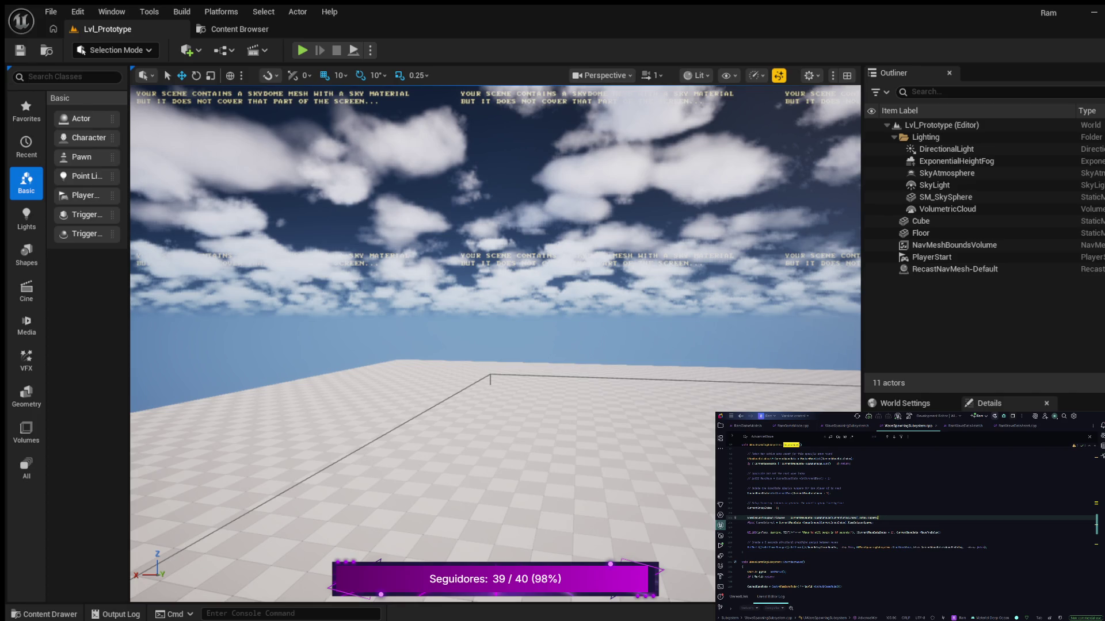
click(774, 576)
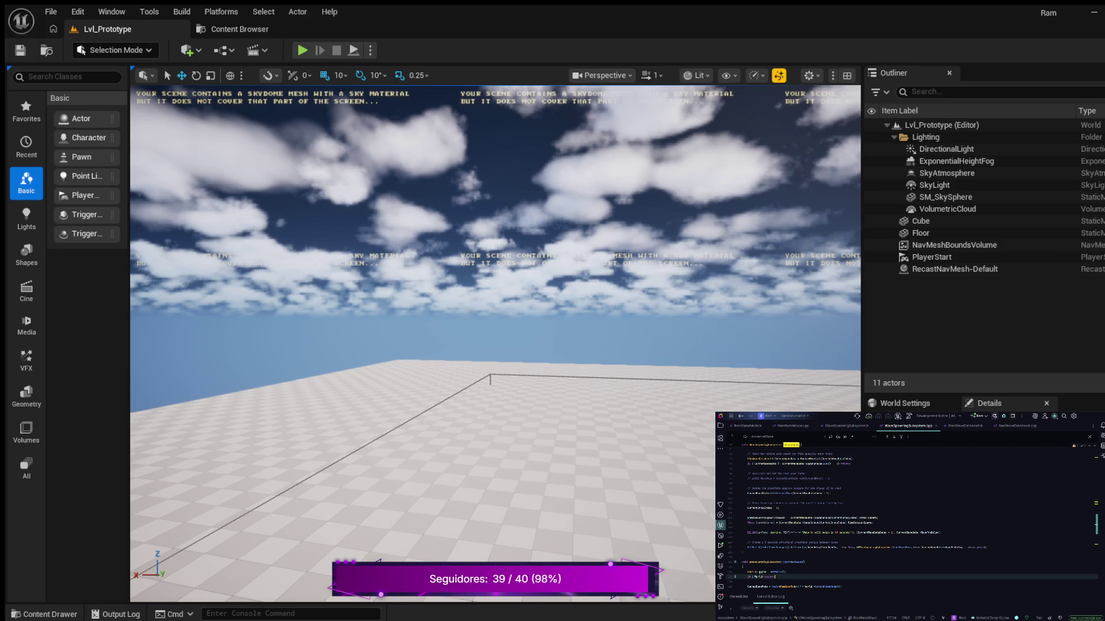
- Change the World null-check to call IsValidIndex(CurrentWaveDataIndex)
click(759, 576)
key(ctrl+w)
key(Escape)
text(ex()
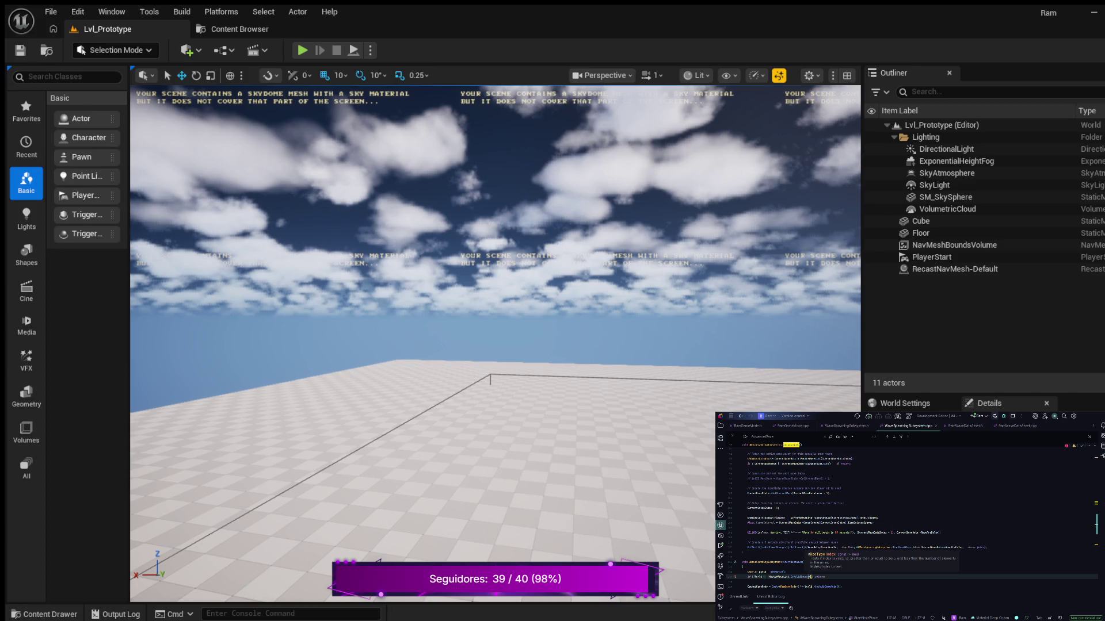
text(r)
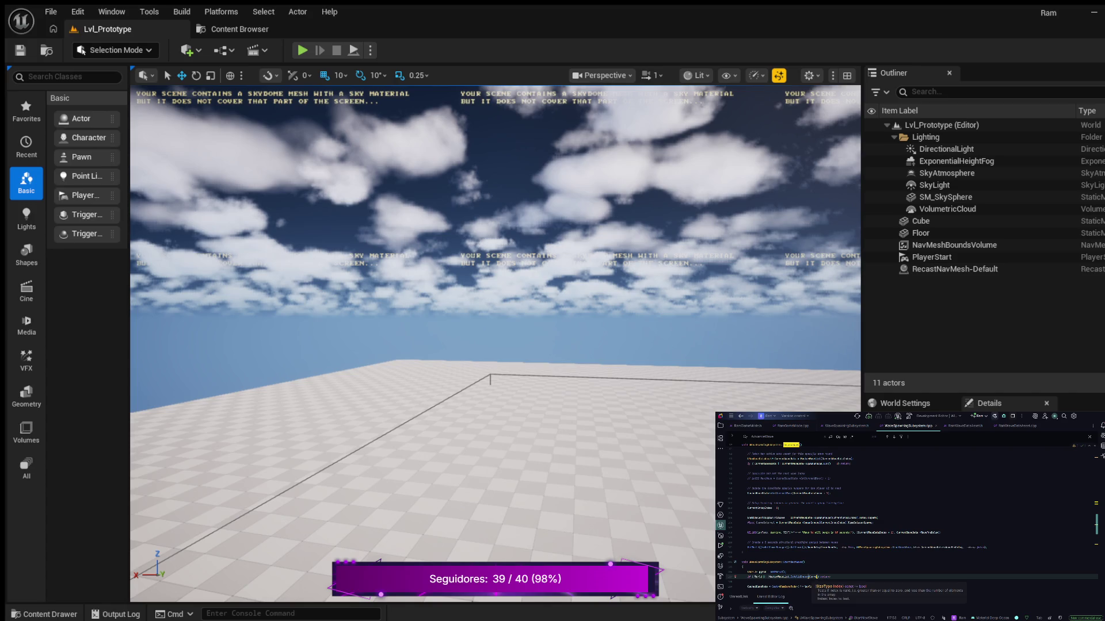
text(e)
key(Return)
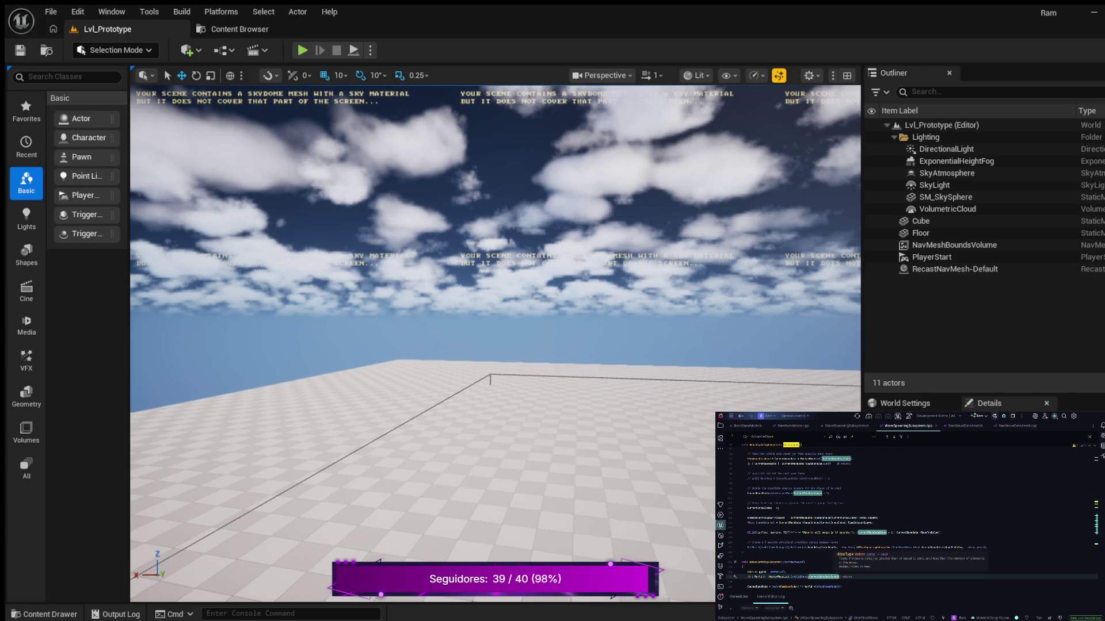
scroll(911, 517, down, 1)
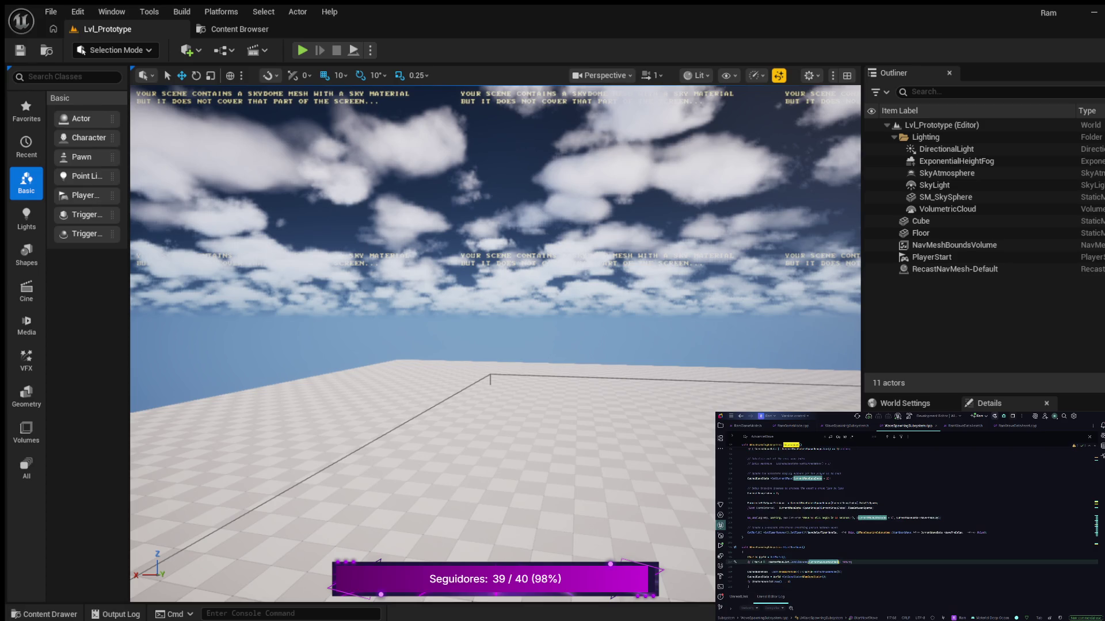
scroll(912, 515, down, 4)
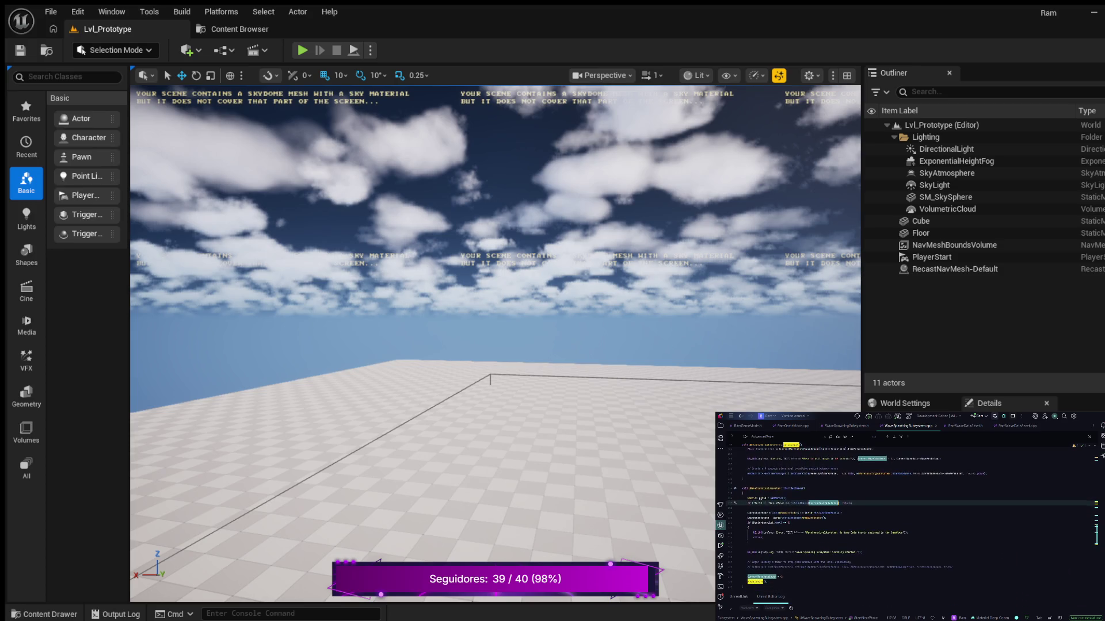
scroll(912, 518, up, 3)
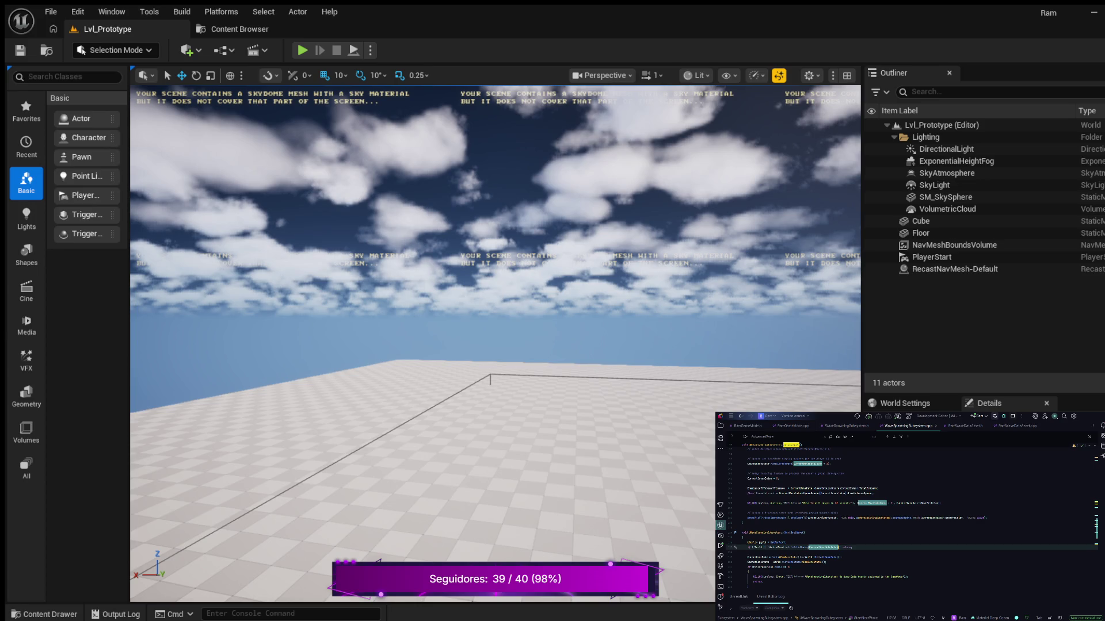
- Declare a WaveDataAsset* pointer on the next line, removing an unwanted word on line 120
key(End)
key(Return)
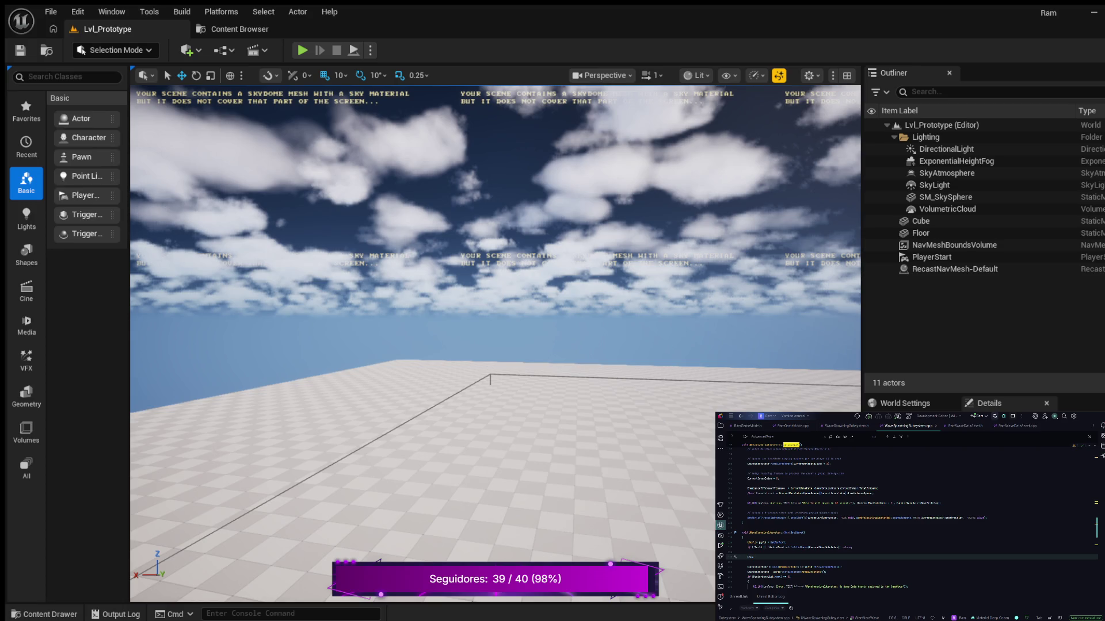
text(veDataAsset*)
key(Return)
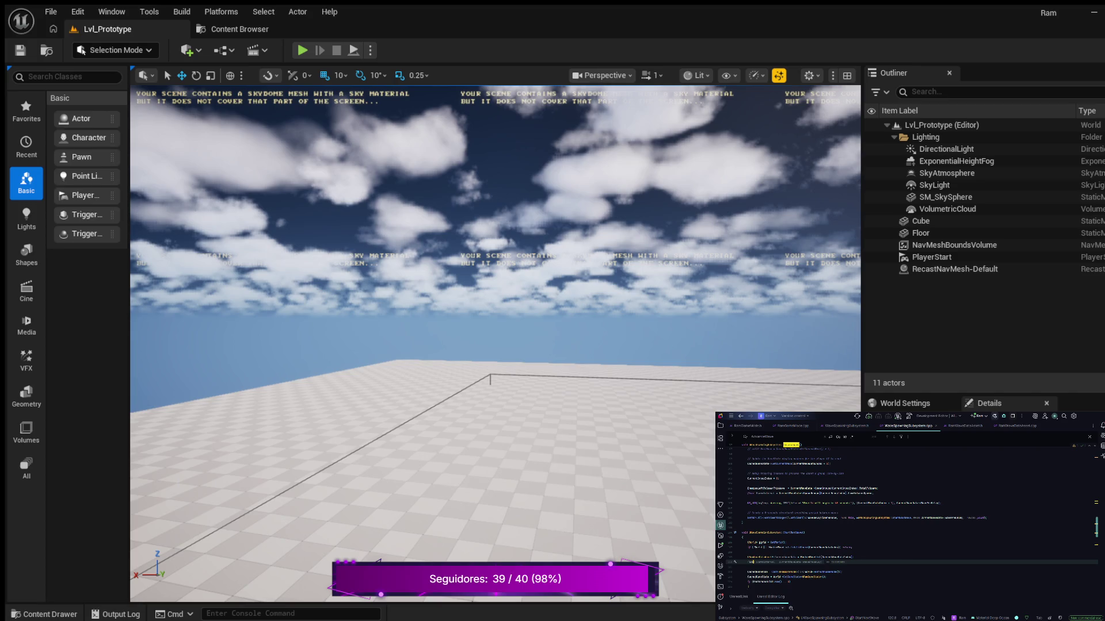
key(ctrl+shift+Right)
key(ctrl+shift+Right)
key(Right)
key(Right)
key(Right)
key(ctrl+shift+Right)
key(Delete)
key(ctrl+shift+Right)
key(Tab)
- Select the old code block from the two-line statement upward and delete it
scroll(911, 518, down, 3)
scroll(911, 517, up, 2)
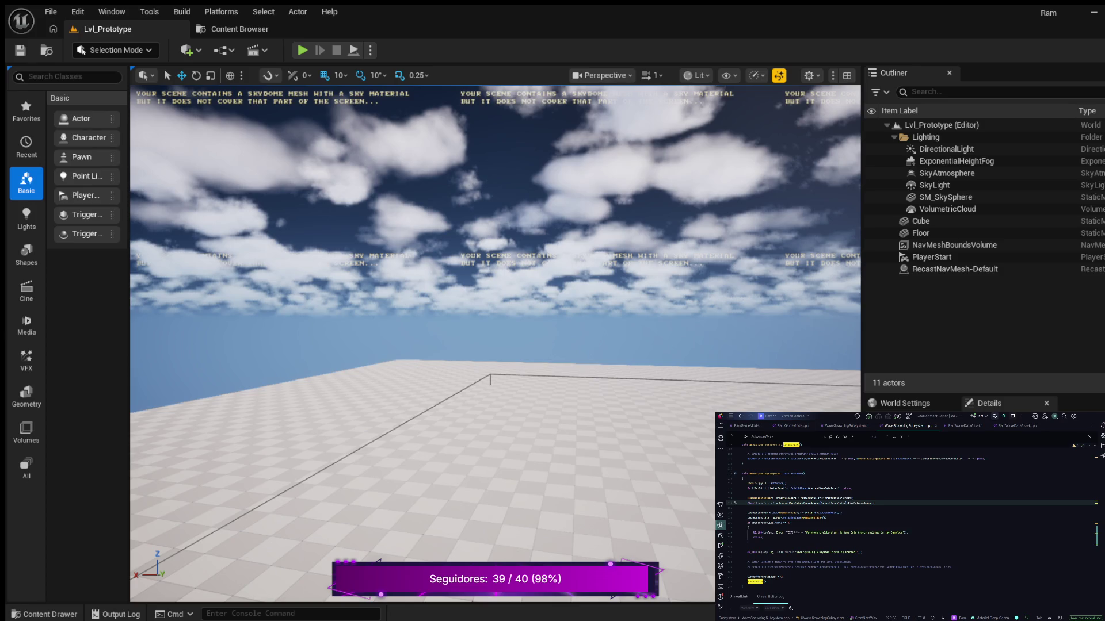
scroll(911, 518, down, 2)
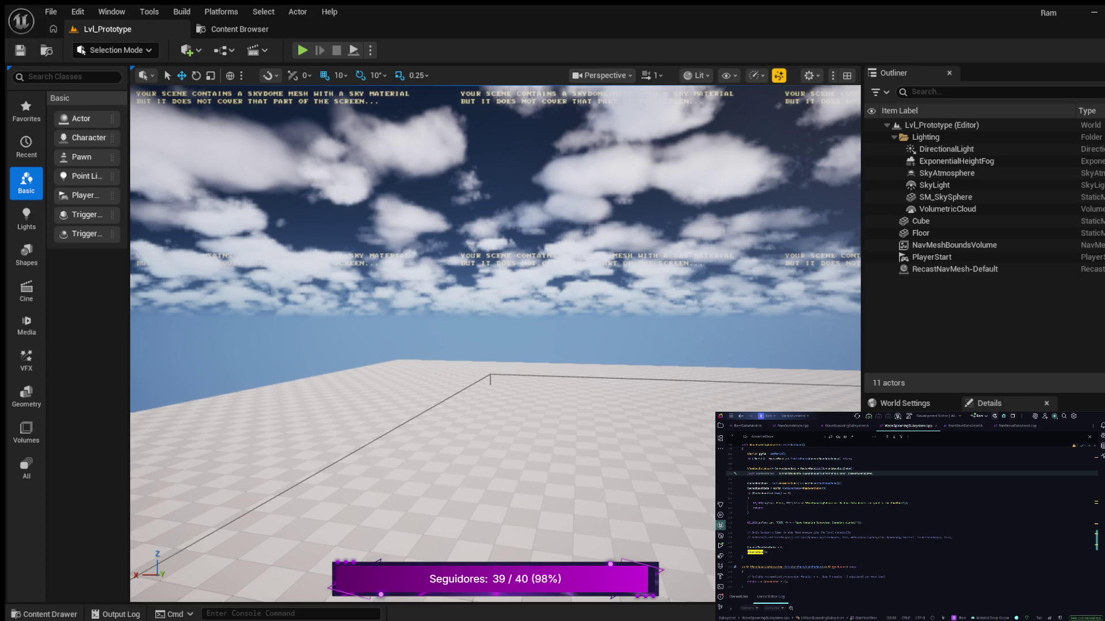
drag(735, 554, 735, 542)
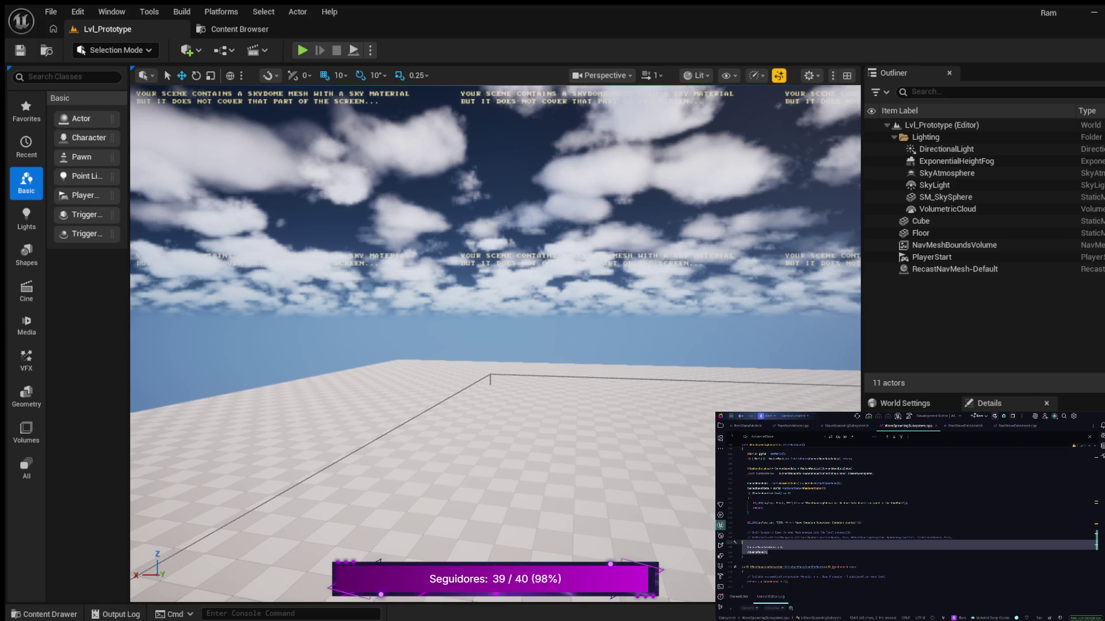
drag(734, 542, 735, 483)
key(Delete)
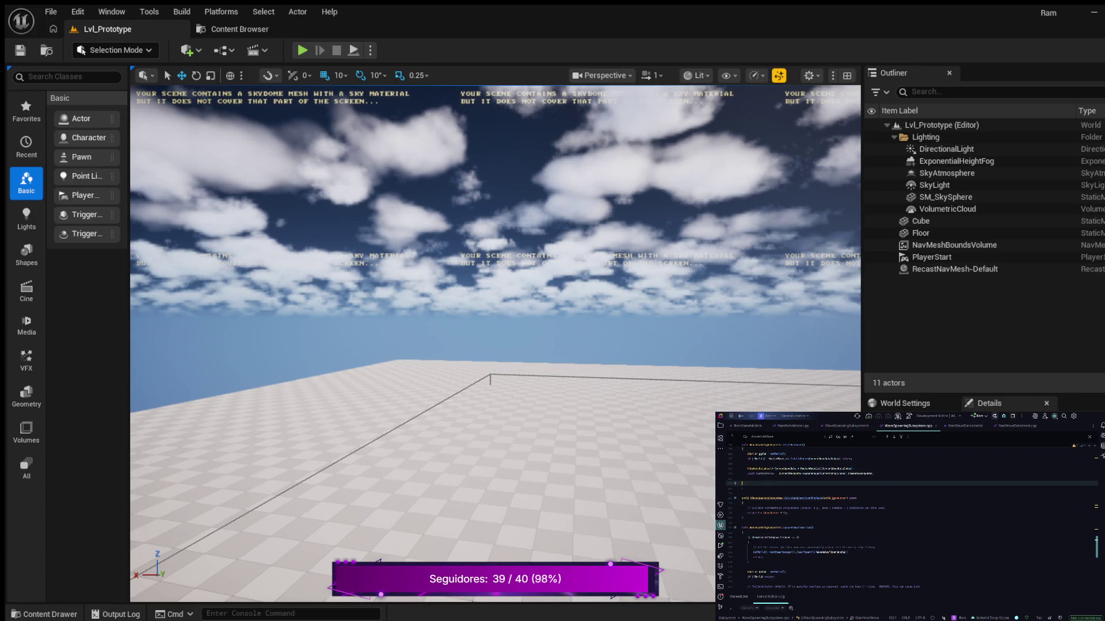
- Remove the leftover blank line and begin World->GetTimerManager().SetTimer( below the comment
key(BackSpace)
key(Return)
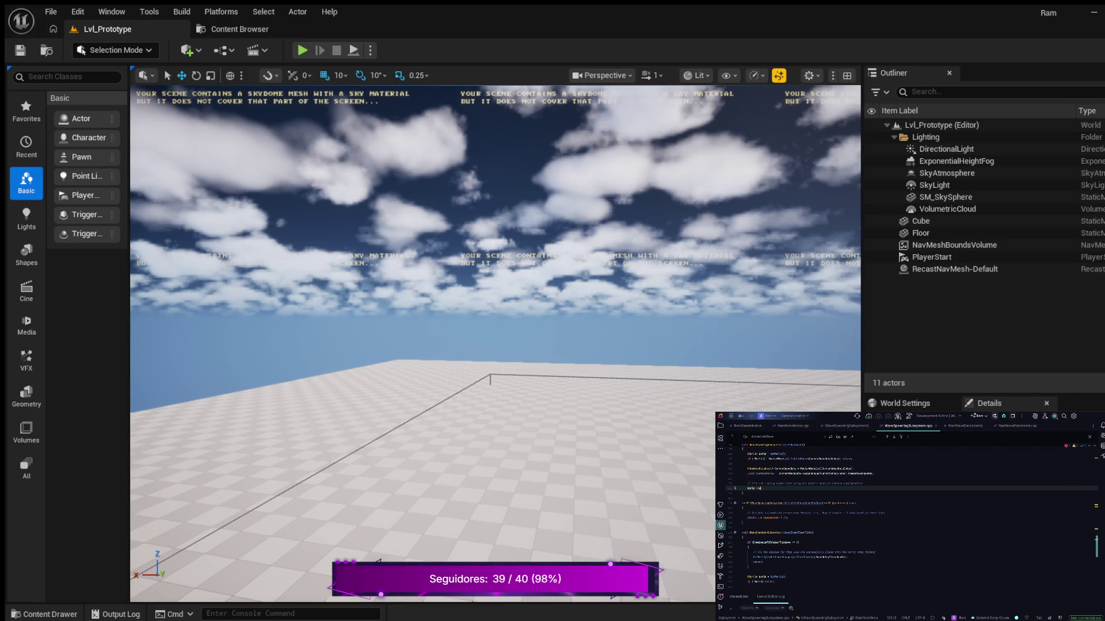
text(TimerManager().SetTimer)
text(()
key(Return)
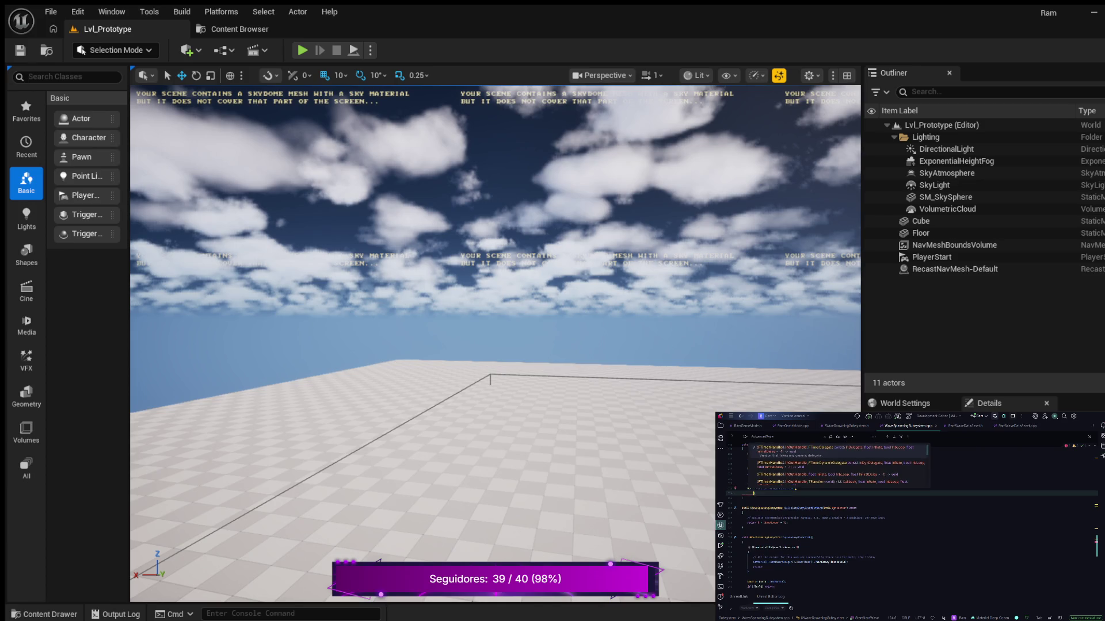
- Enter the this object and the StartNextWave function reference as SetTimer arguments
text(T)
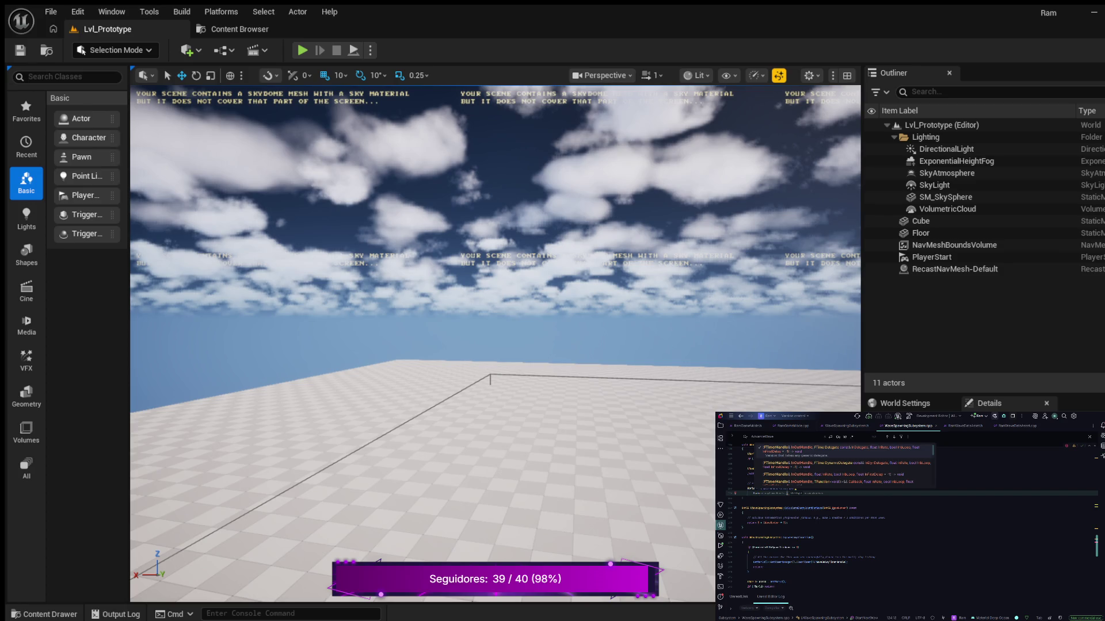
key(Return)
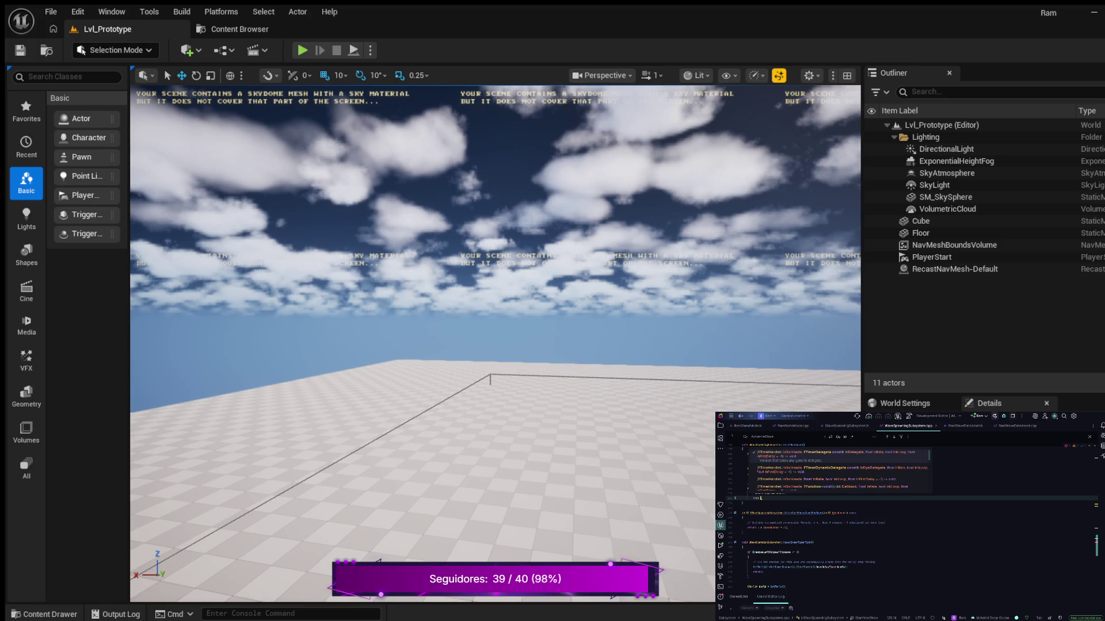
key(Return)
text(&)
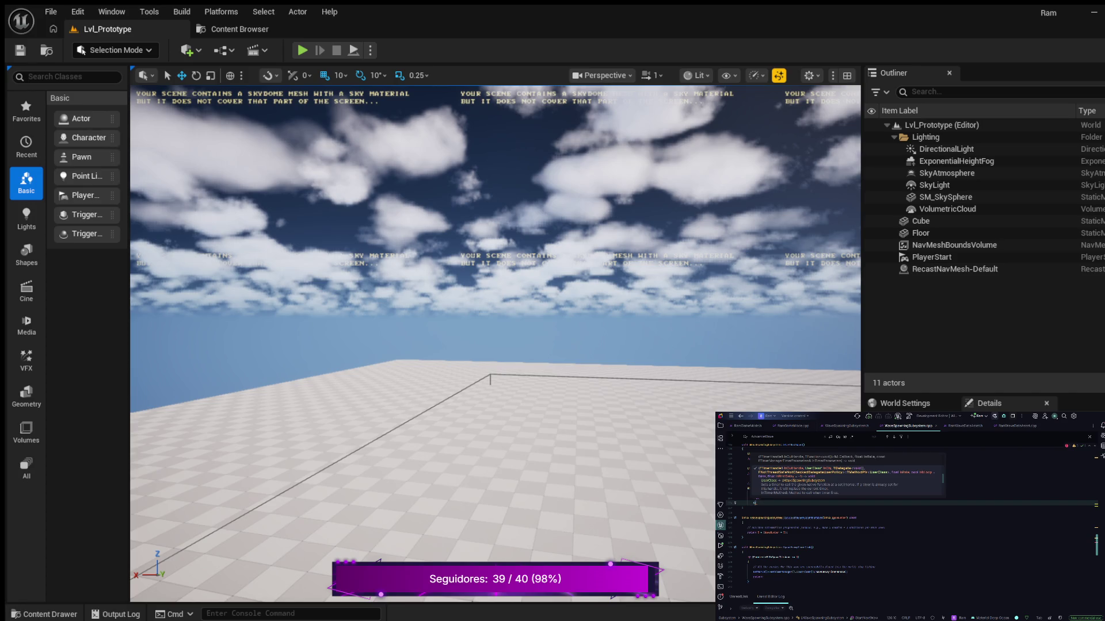
text(UWa)
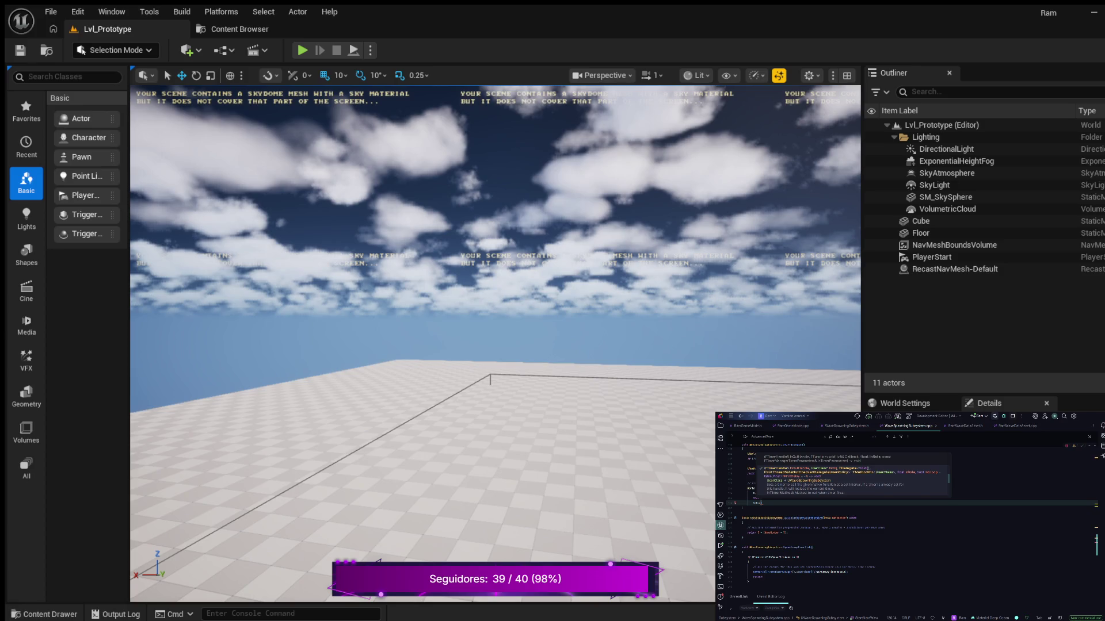
key(BackSpace)
key(BackSpace)
key(BackSpace)
key(BackSpace)
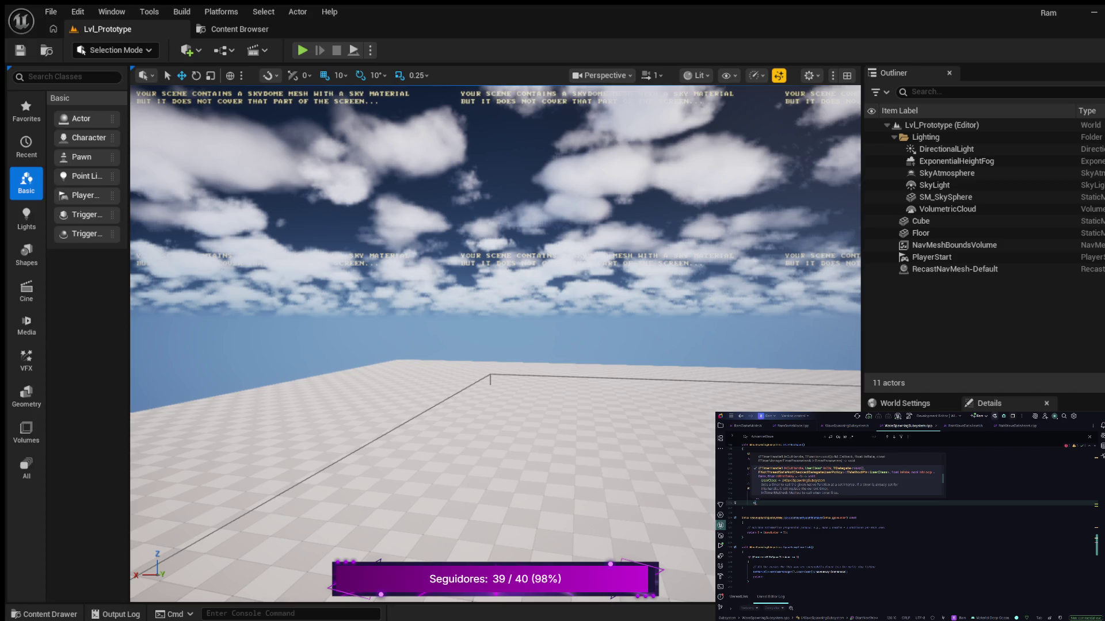
key(Right)
text(ahis)
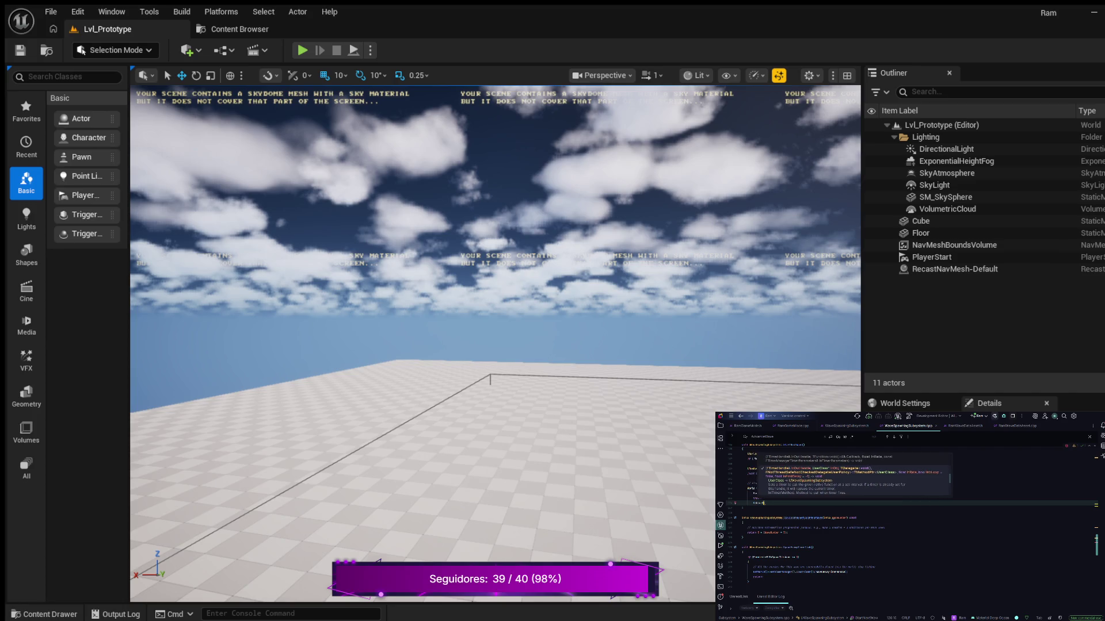
text(->)
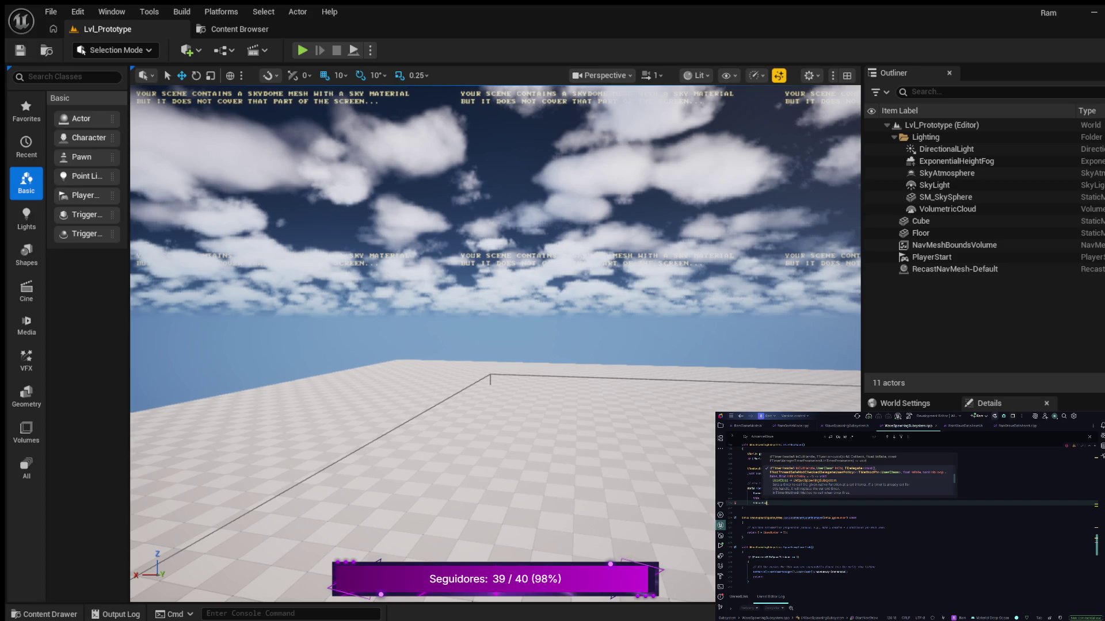
key(Return)
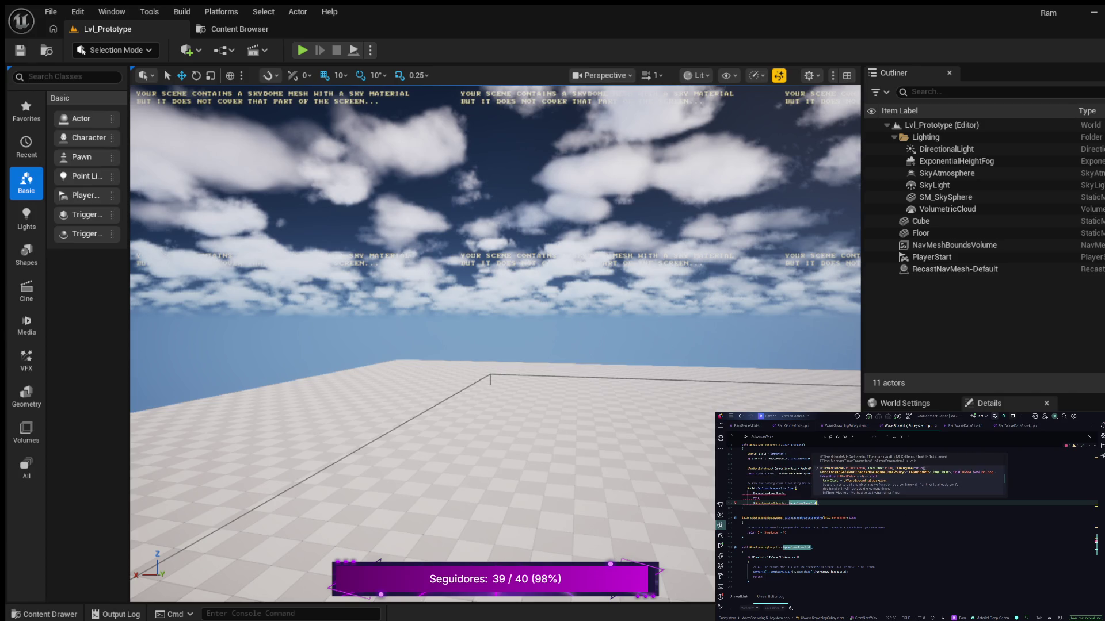
- Add SpawnInterval and true as the last arguments, each on its own line, and close with );
text(,)
key(Return)
text(SpawnInterval)
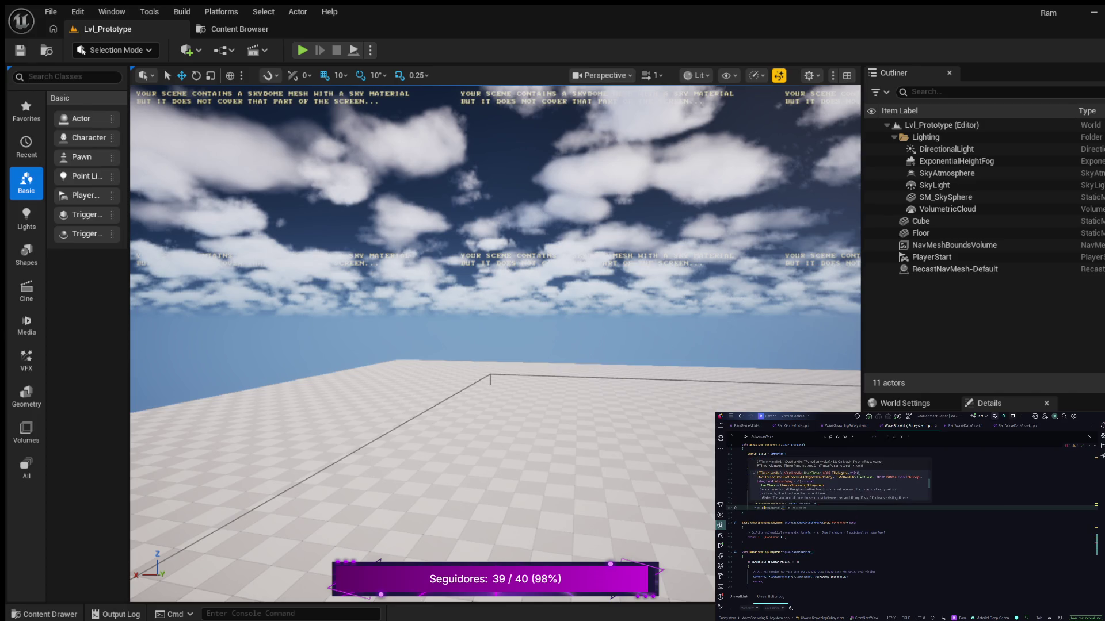
text(,)
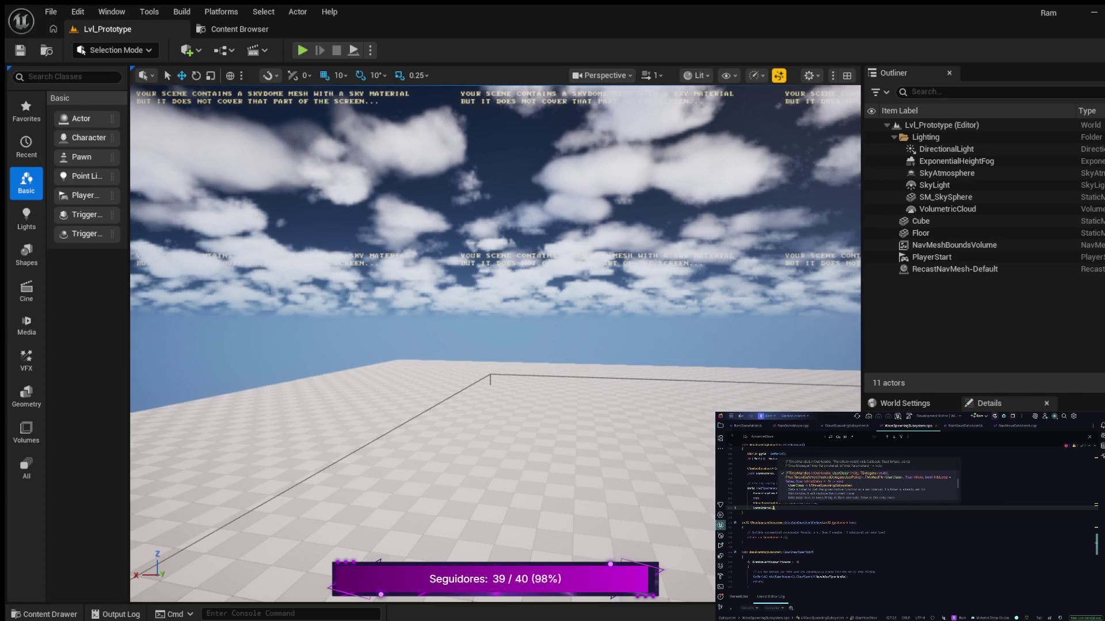
key(Return)
text(true);)
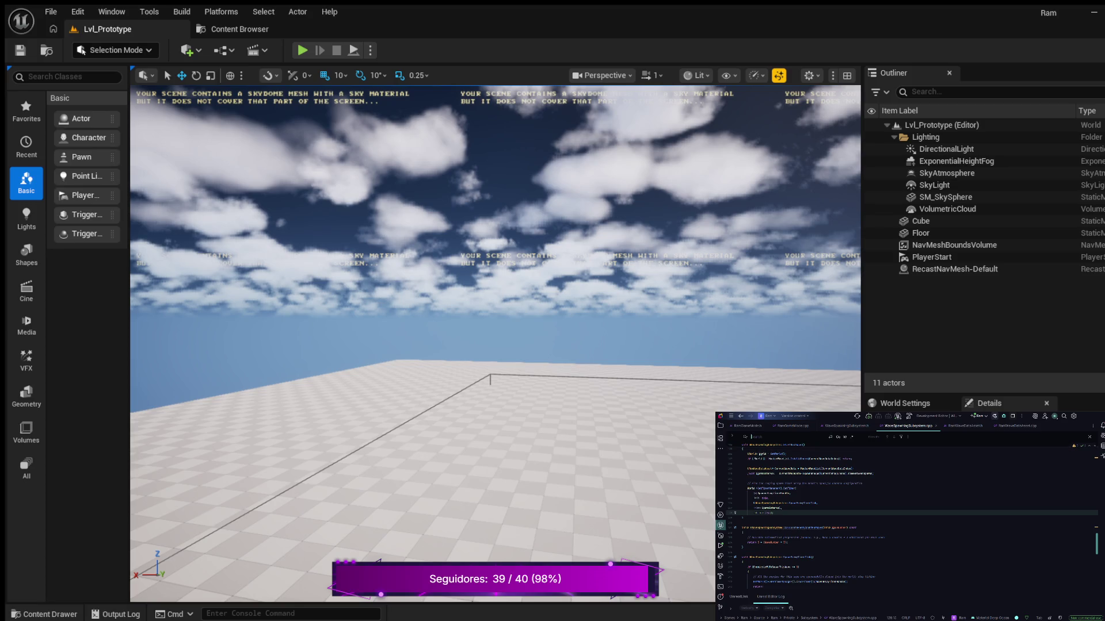
- Search for SpawnEnemyTimerTick and select the old line in its body for replacement
text(Spawn)
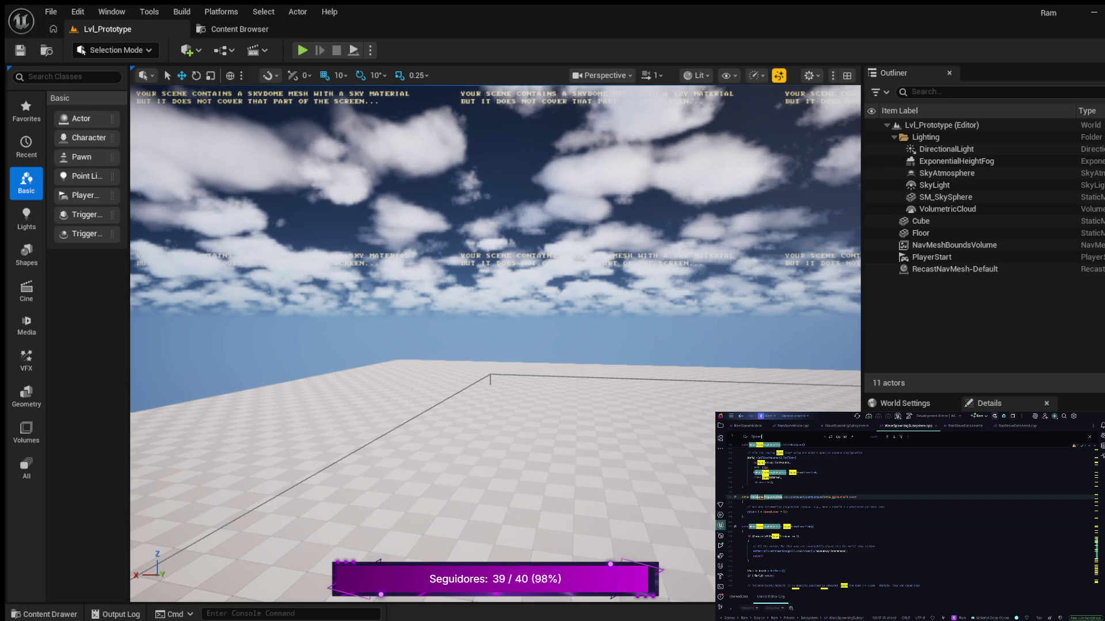
text(Ene)
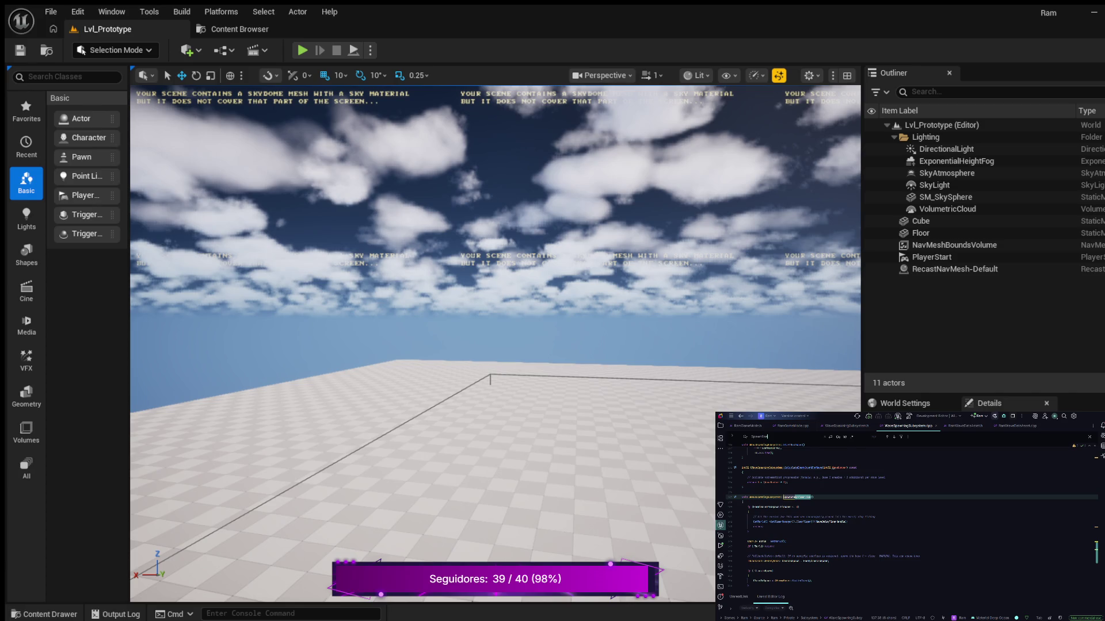
text(my)
text(TimerTick)
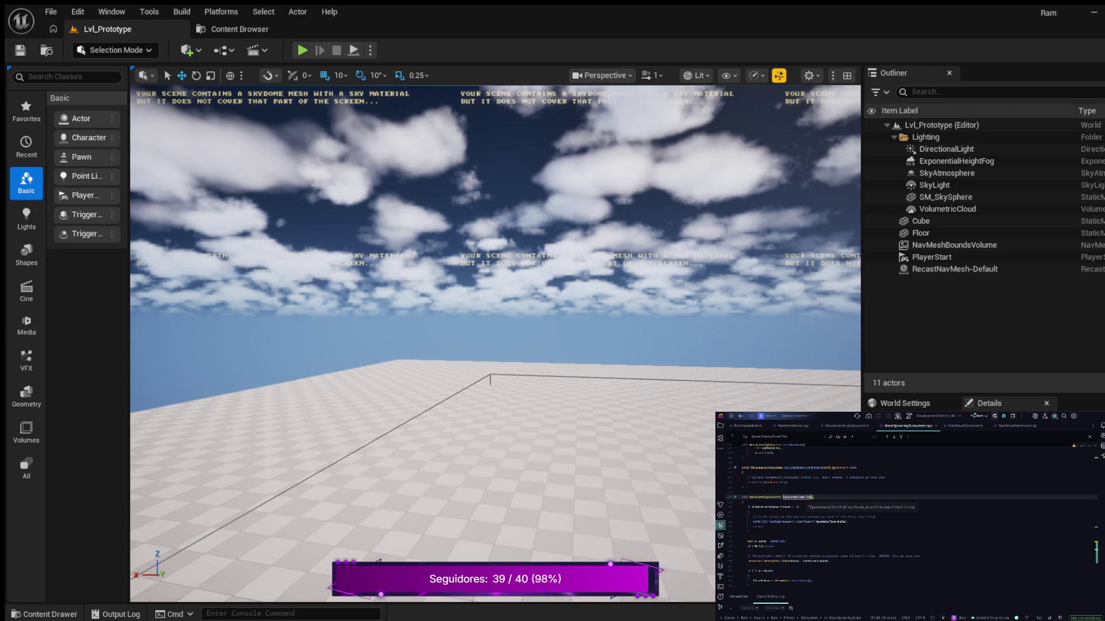
scroll(909, 517, down, 5)
scroll(909, 518, up, 3)
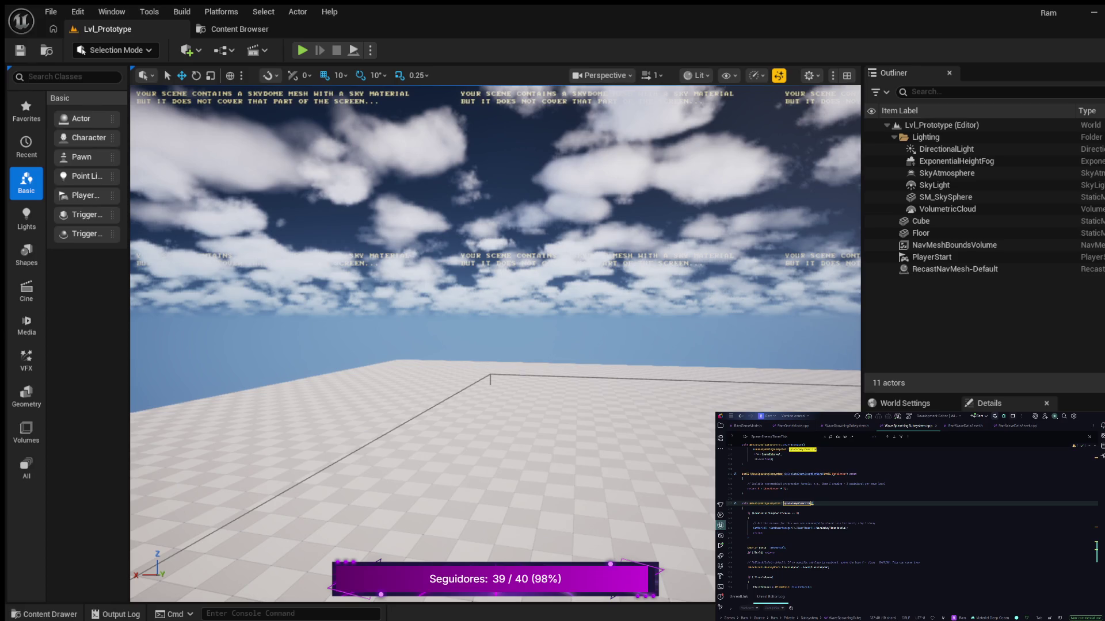
triple_click(765, 549)
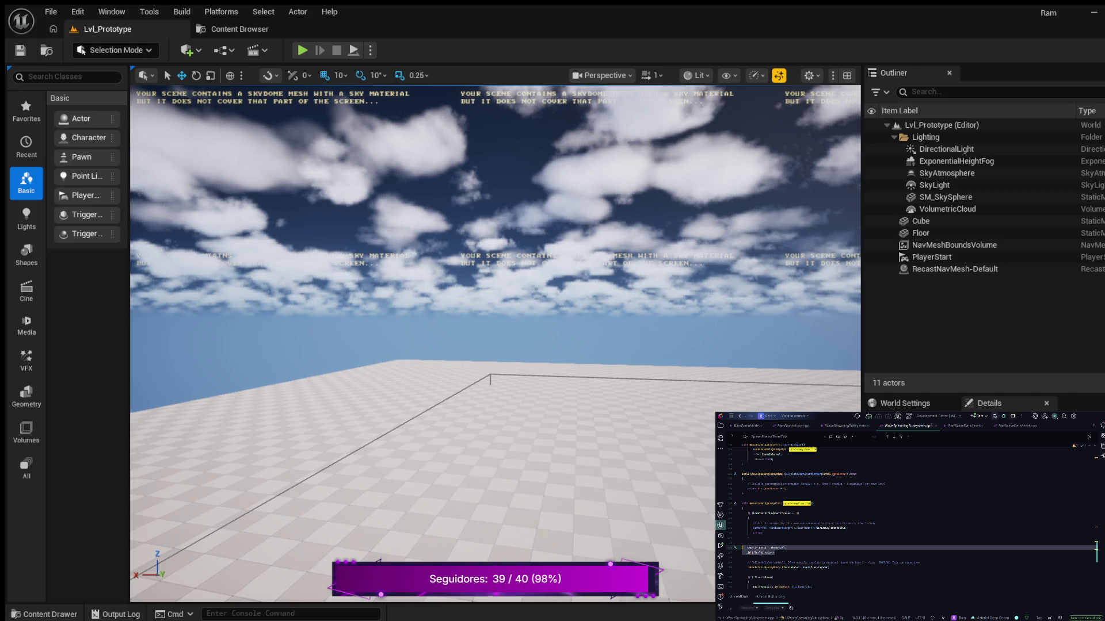
- Replace the old line with the pasted GetWorld() lookup and if (!World) return; check
key(BackSpace)
click(743, 508)
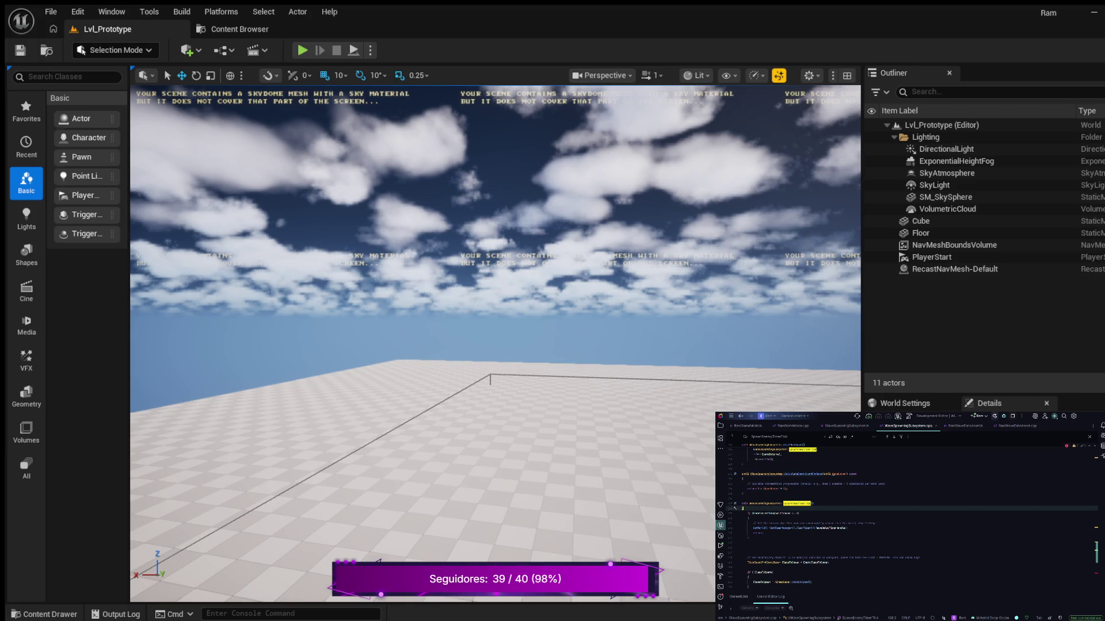
key(Return)
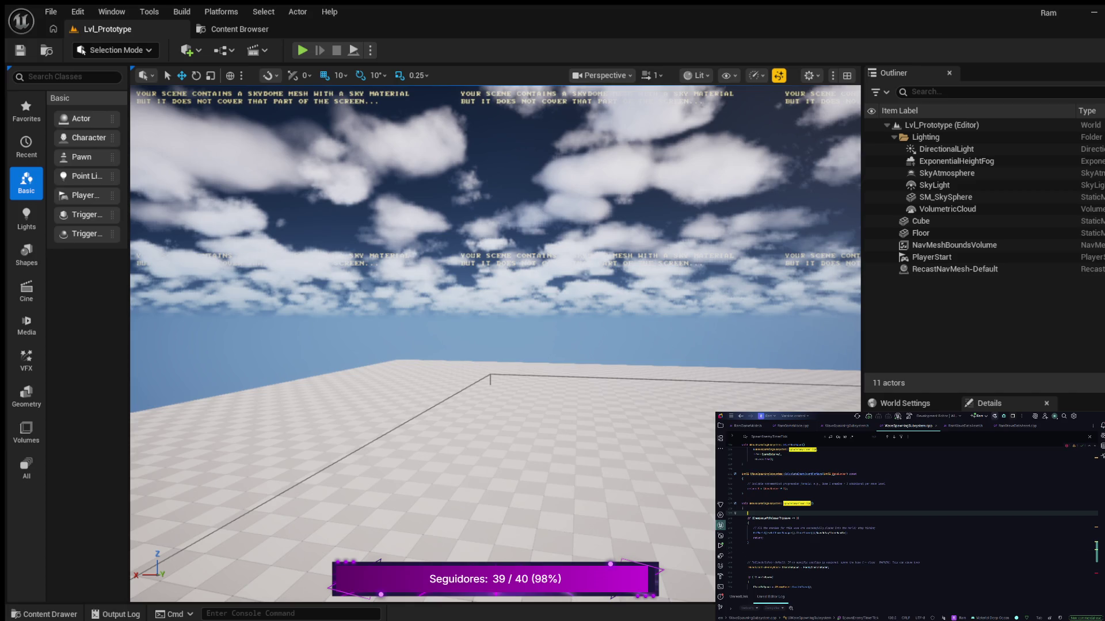
key(ctrl+v)
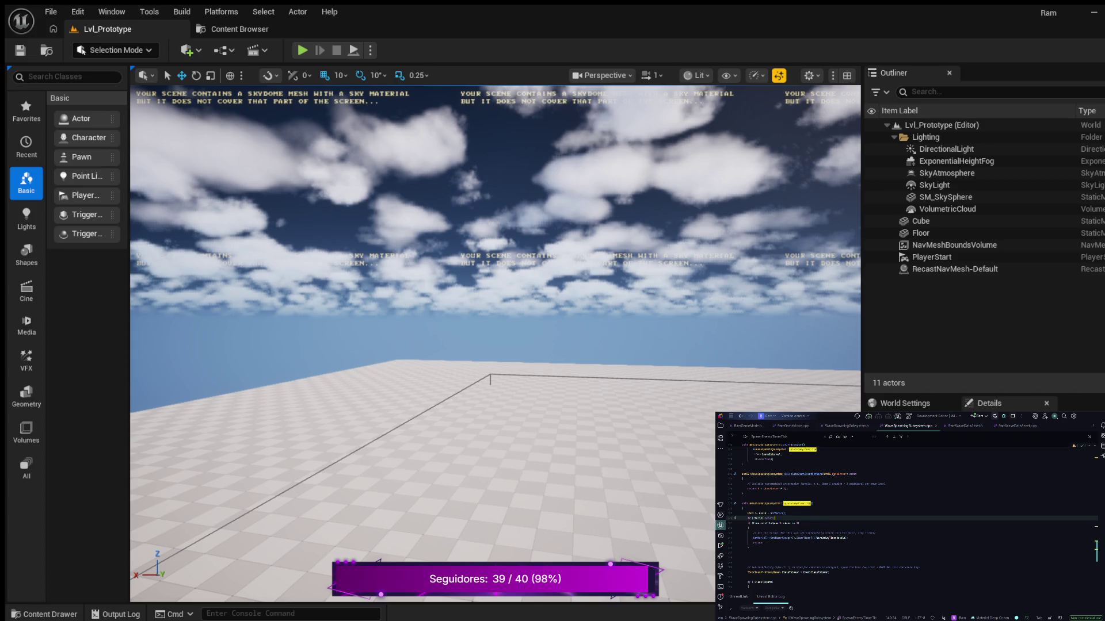
key(Escape)
- Extend the early return with a MasterWaveList IsValidIndex check on the wave data index
click(770, 517)
click(764, 518)
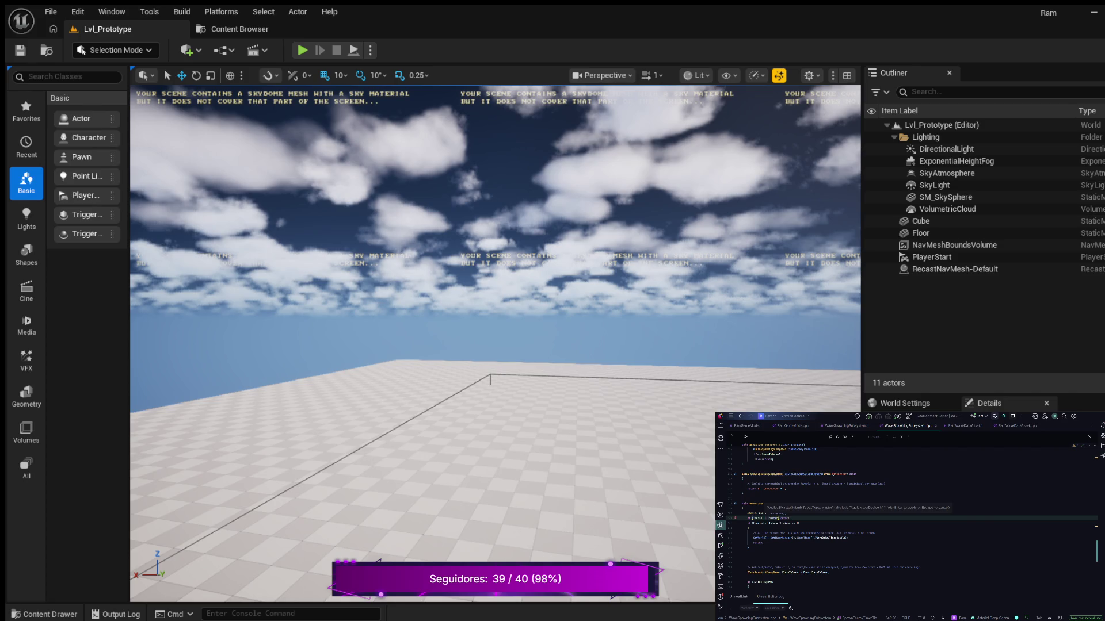
text(WaveList.IsValidIndex()
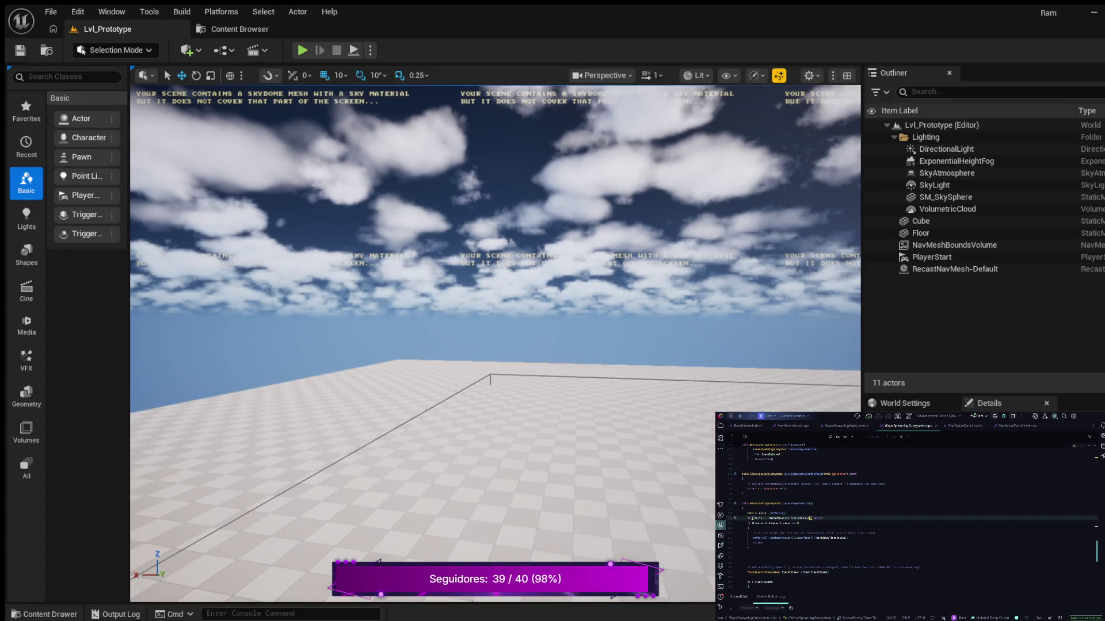
text(I)
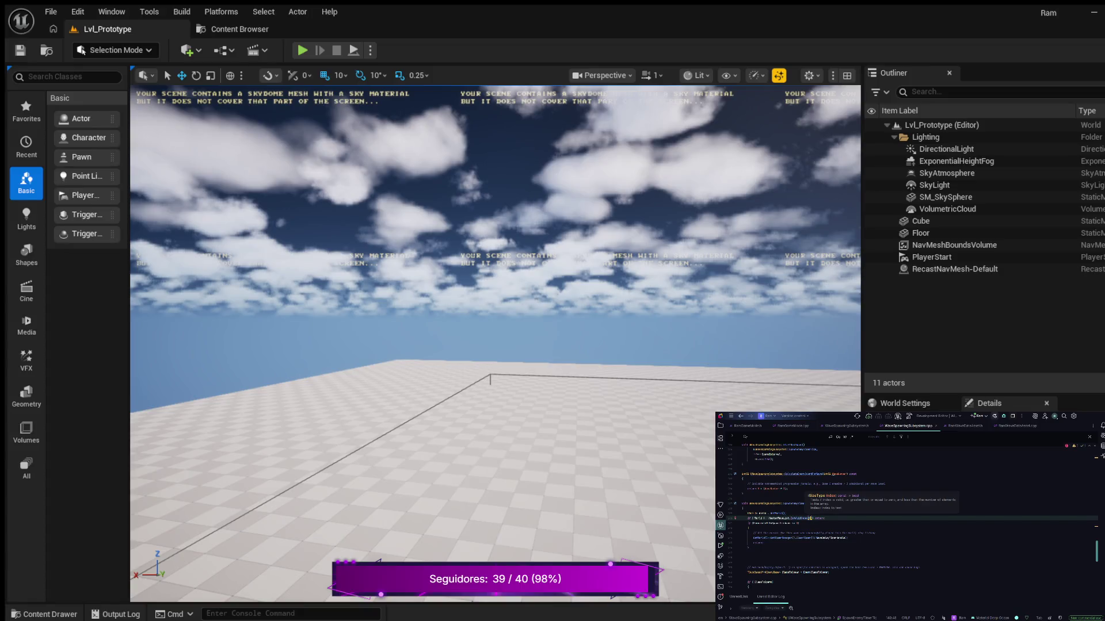
text(nntde)
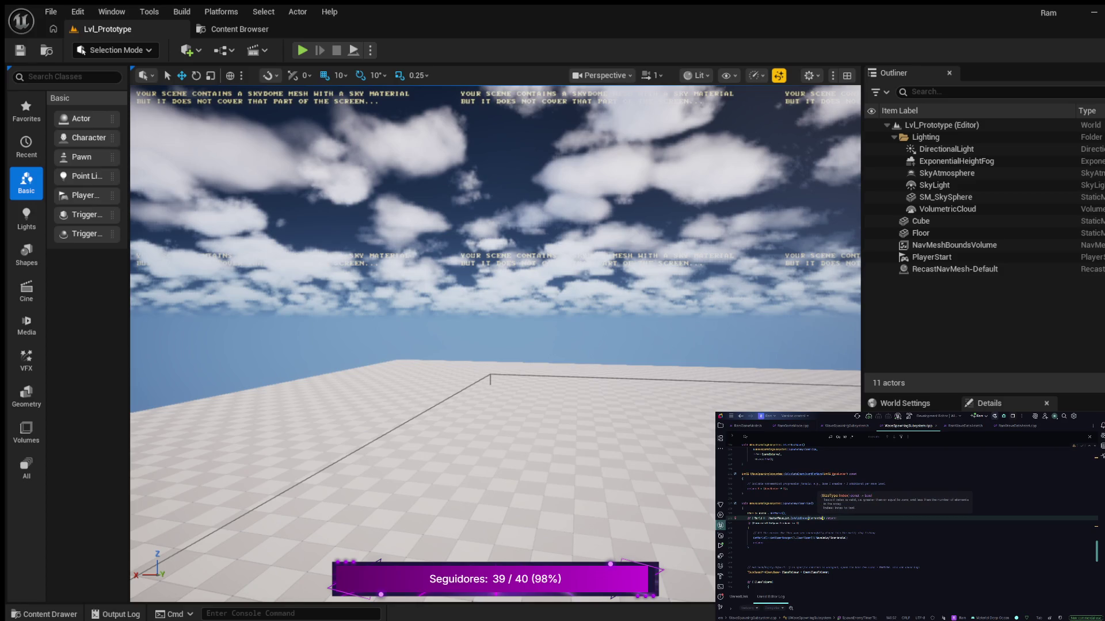
text(aveDataIndex)
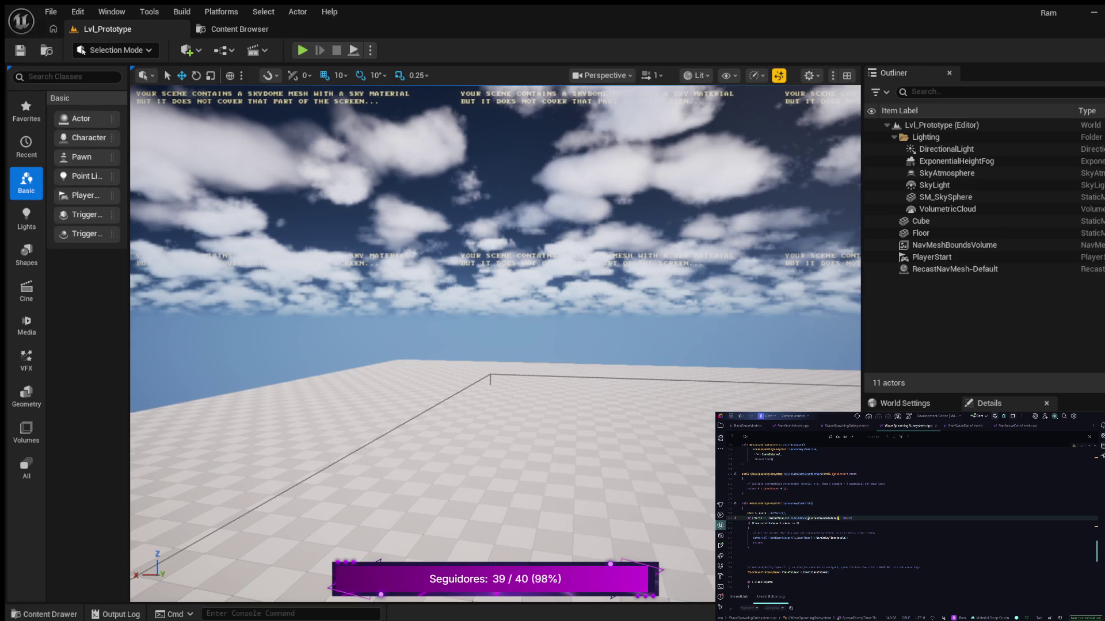
click(846, 518)
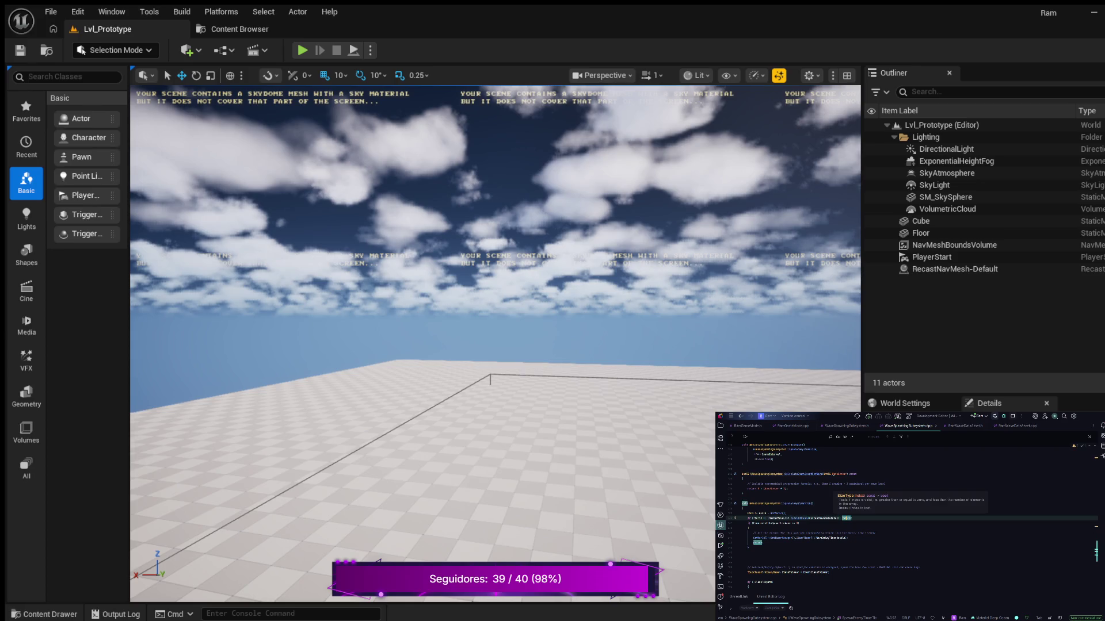
key(Return)
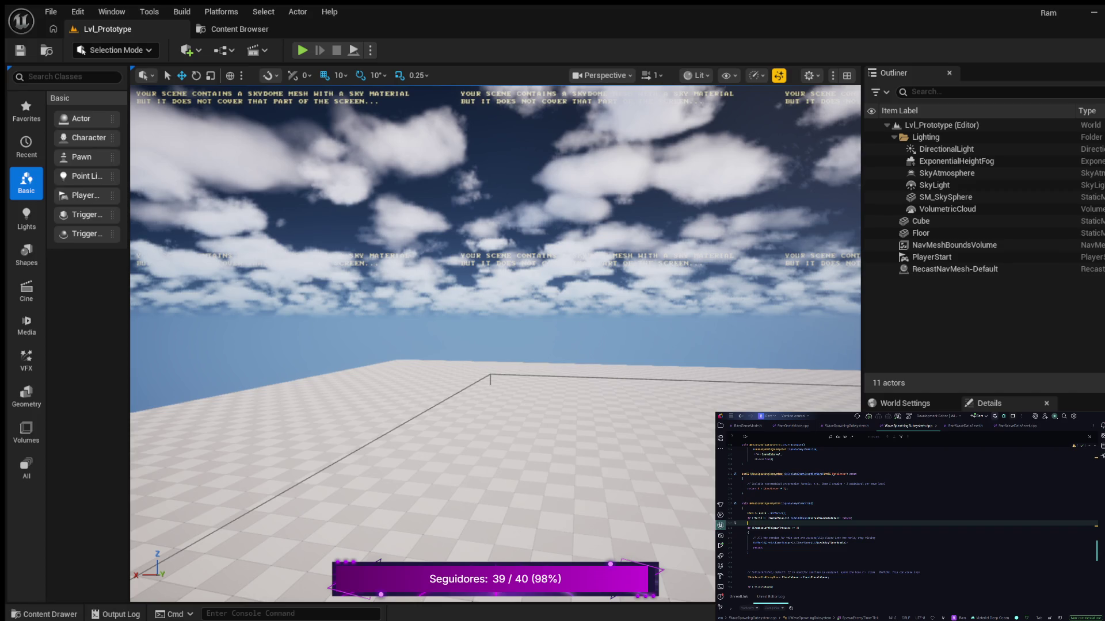
key(Return)
key(Return)
- Get the current wave from MasterWaveList[CurrentWaveDataIndex] using the suggested completion
click(742, 528)
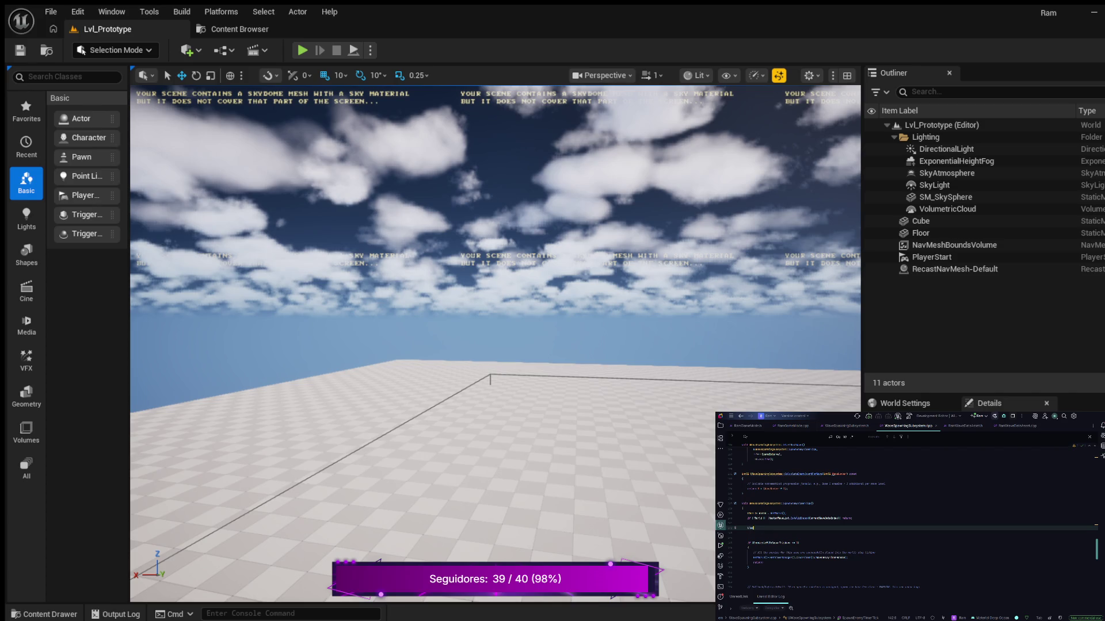
key(Tab)
key(Escape)
key(Tab)
key(Return)
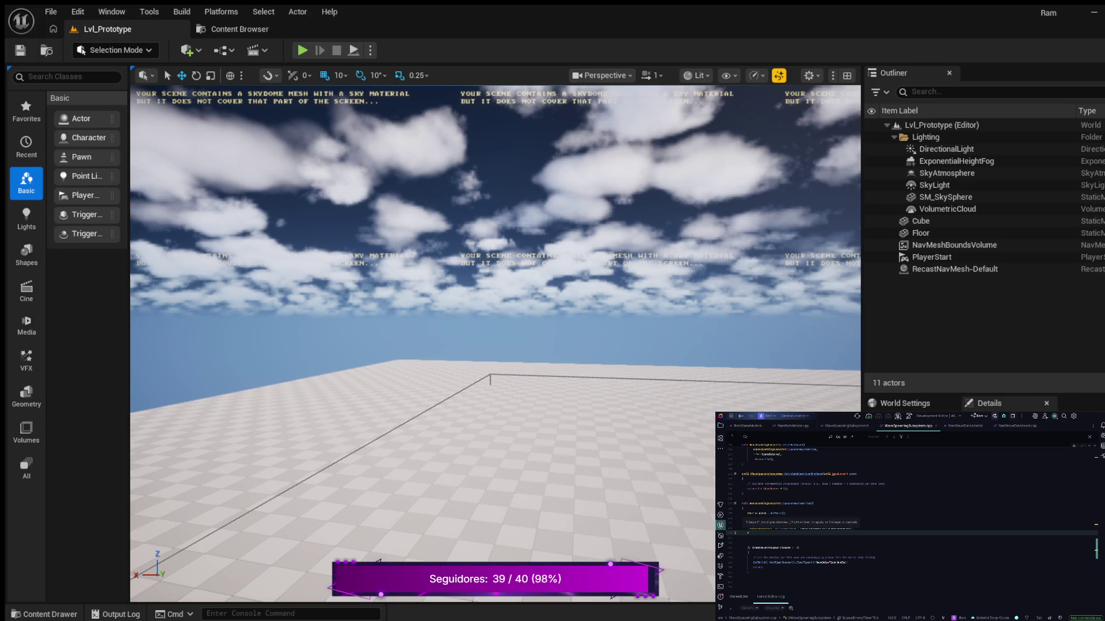
- Add a null check on the current wave using the Alt+Enter suggestion
key(alt+Return)
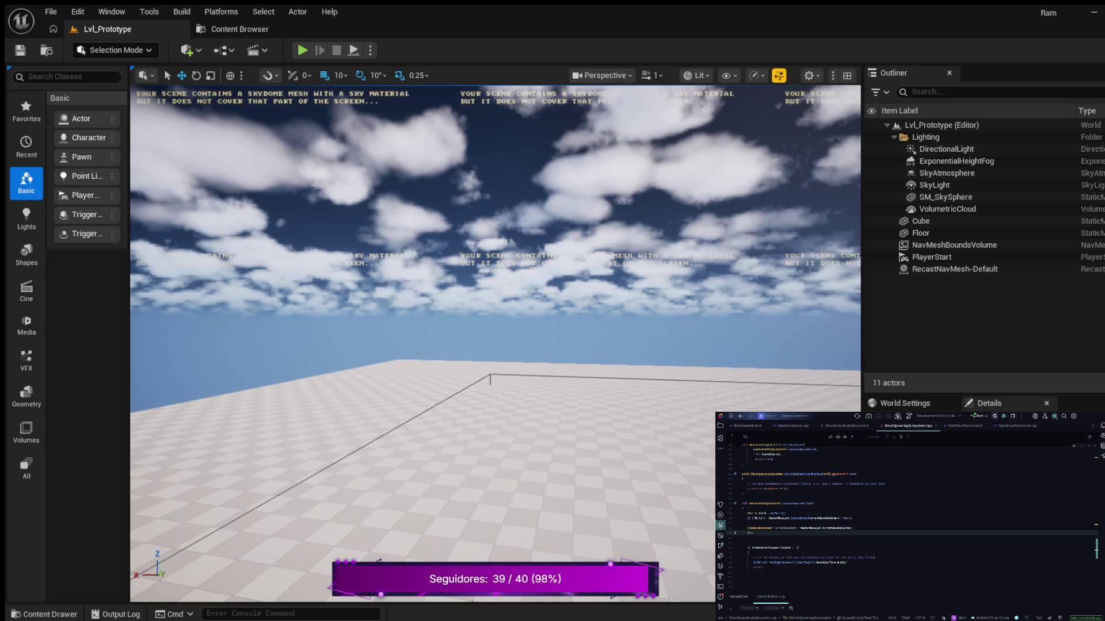
text(!CurrentWave)
text(t)
key(Tab)
key(Return)
key(Return)
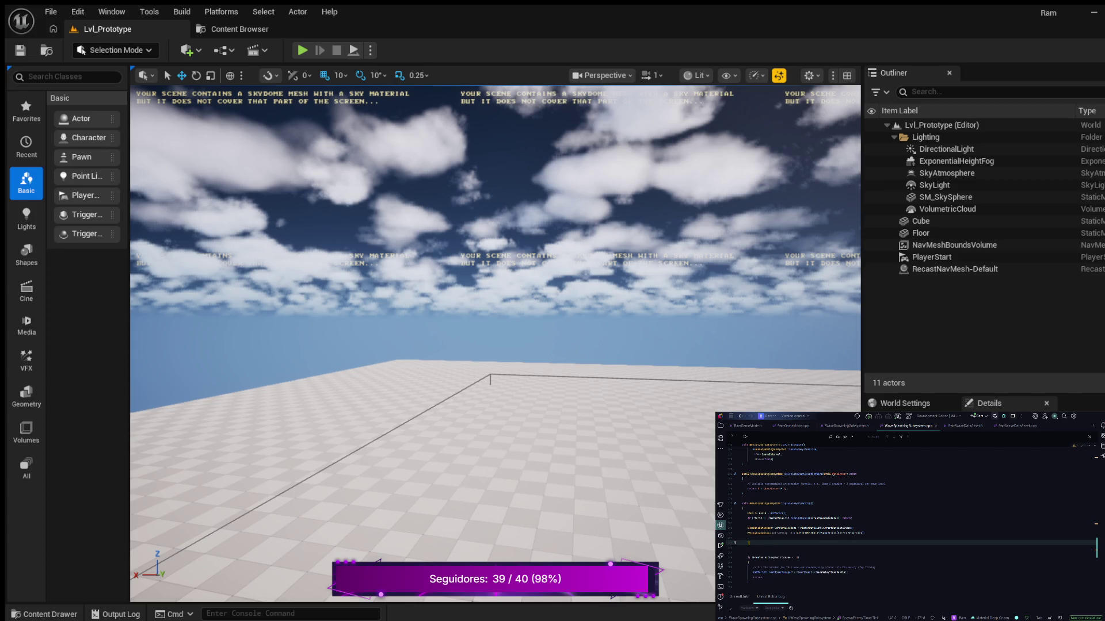
- Declare ClassToSpawn and assign it the current wave's EnemyClass
text(isTimer)
text(()
text(AEnemy)
text(>)
text(;)
key(BackSpace)
text(.EnemyClass;)
key(Return)
key(Return)
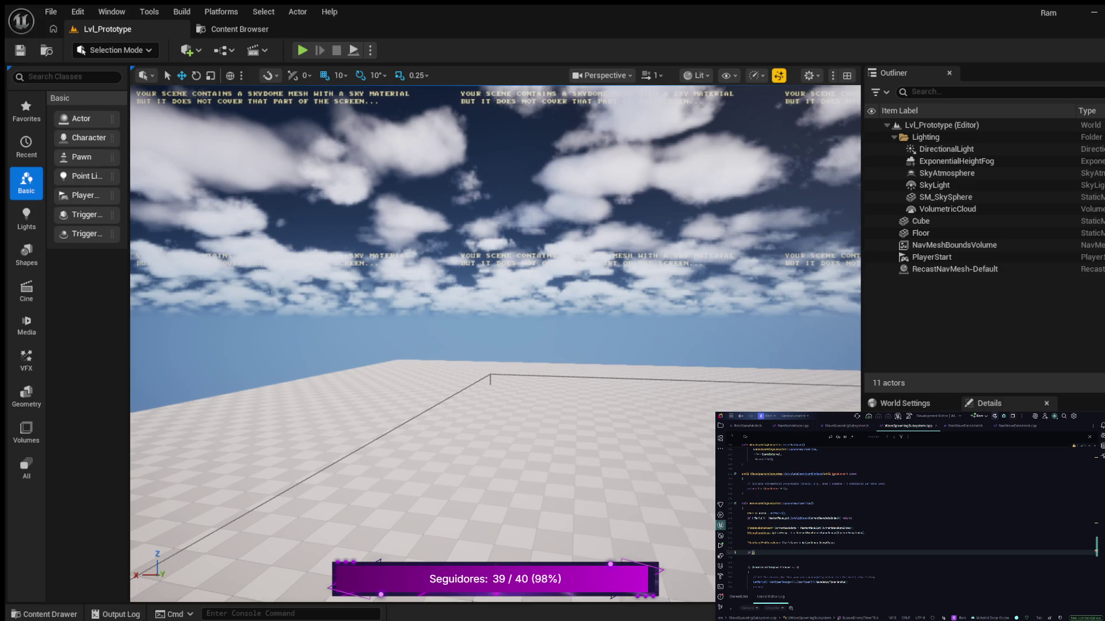
key(Tab)
- Inside the if block, set ClassToSpawn to the copied enemy class name plus ::StaticClass()
key(Return)
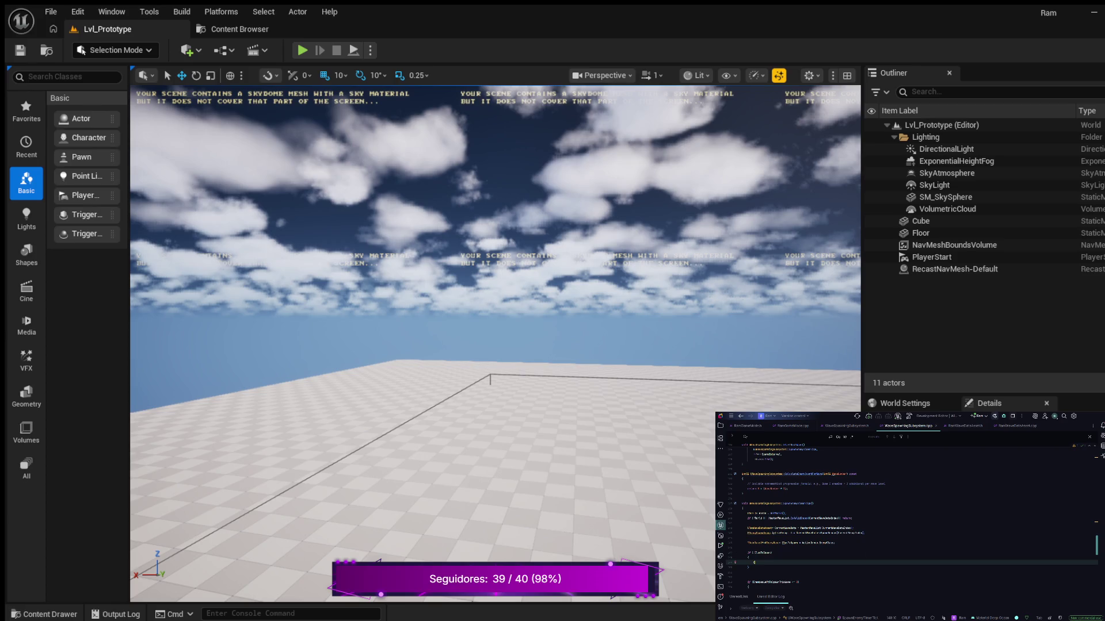
key(Tab)
text(->)
double_click(772, 542)
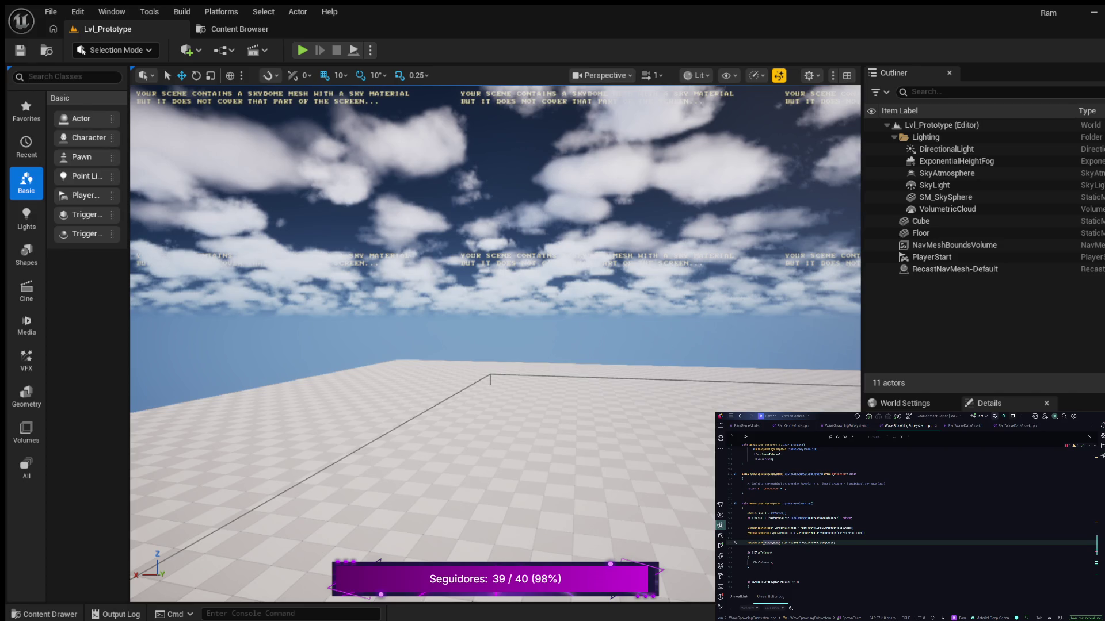
click(771, 562)
key(ctrl+v)
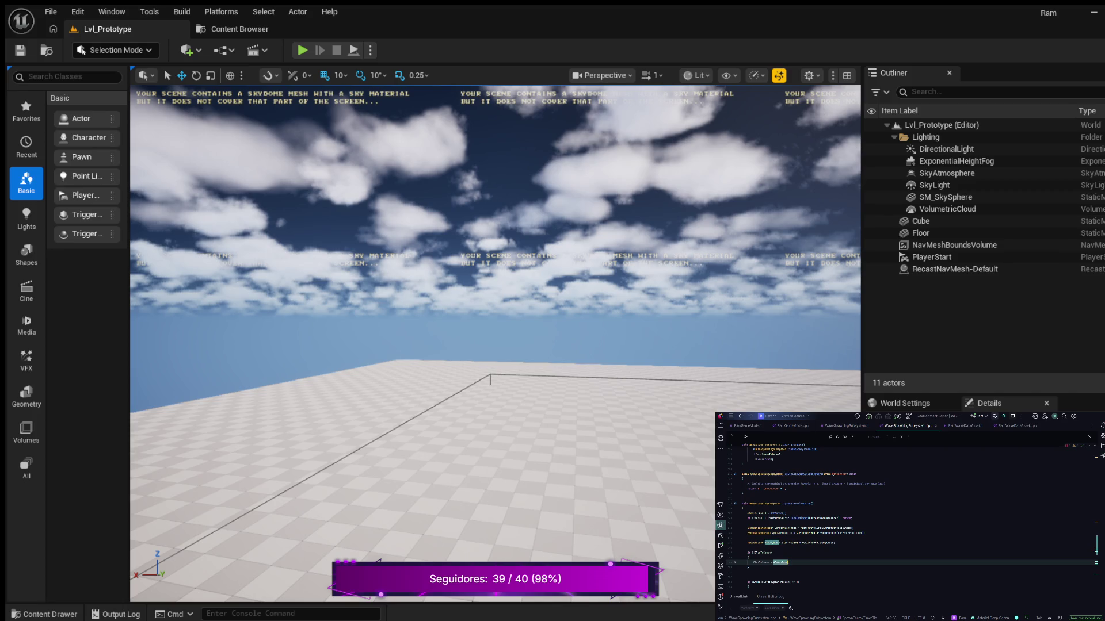
text(::StaticClass();)
scroll(909, 517, down, 3)
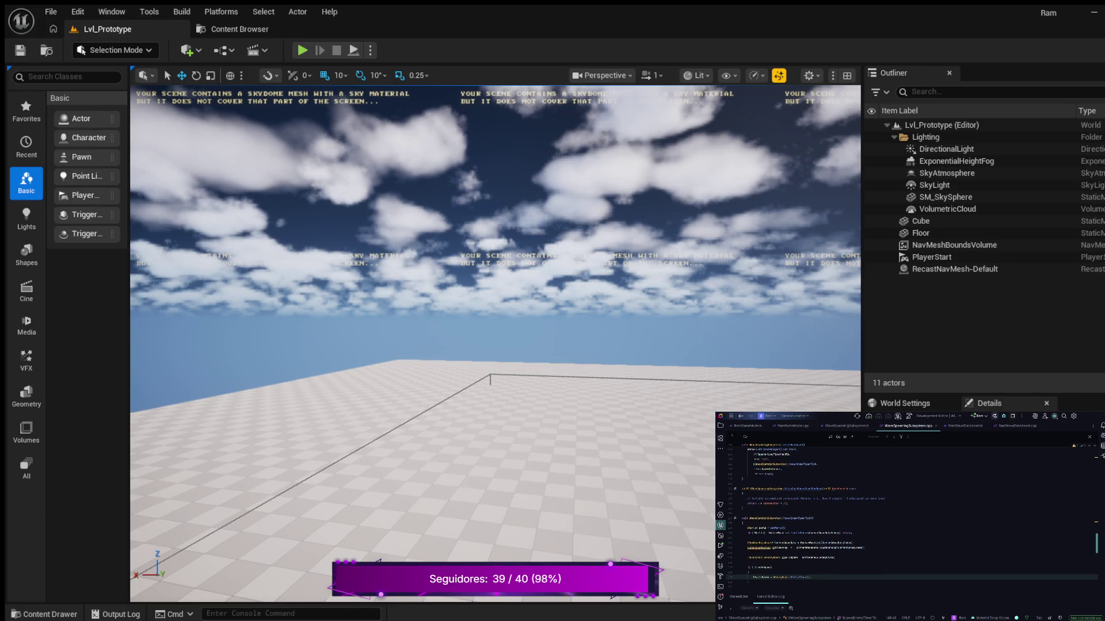
scroll(909, 518, down, 5)
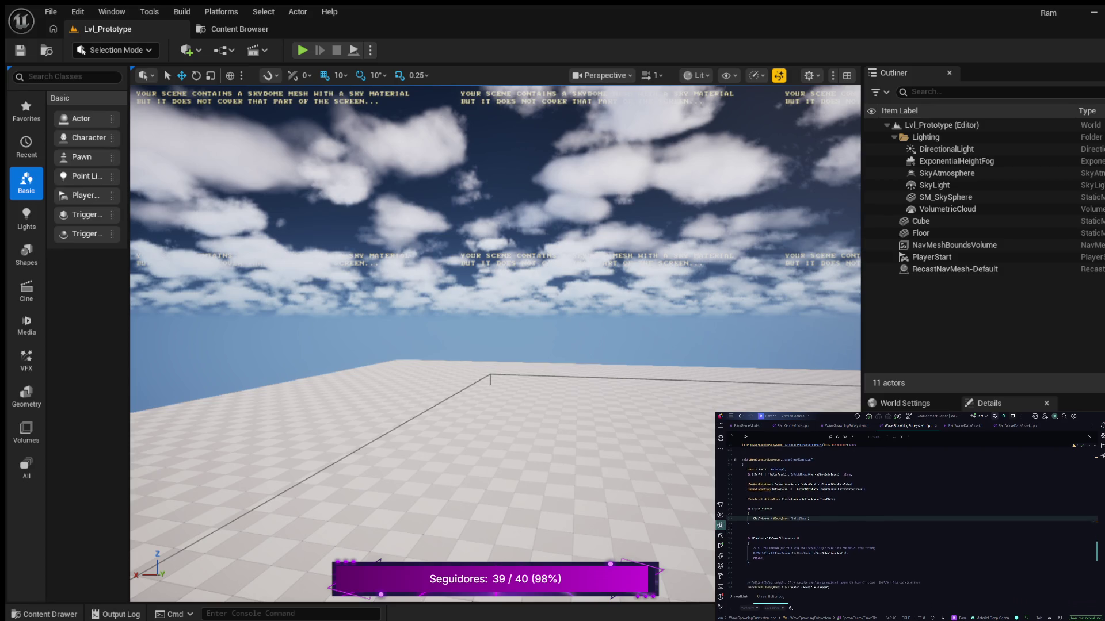
scroll(909, 518, down, 2)
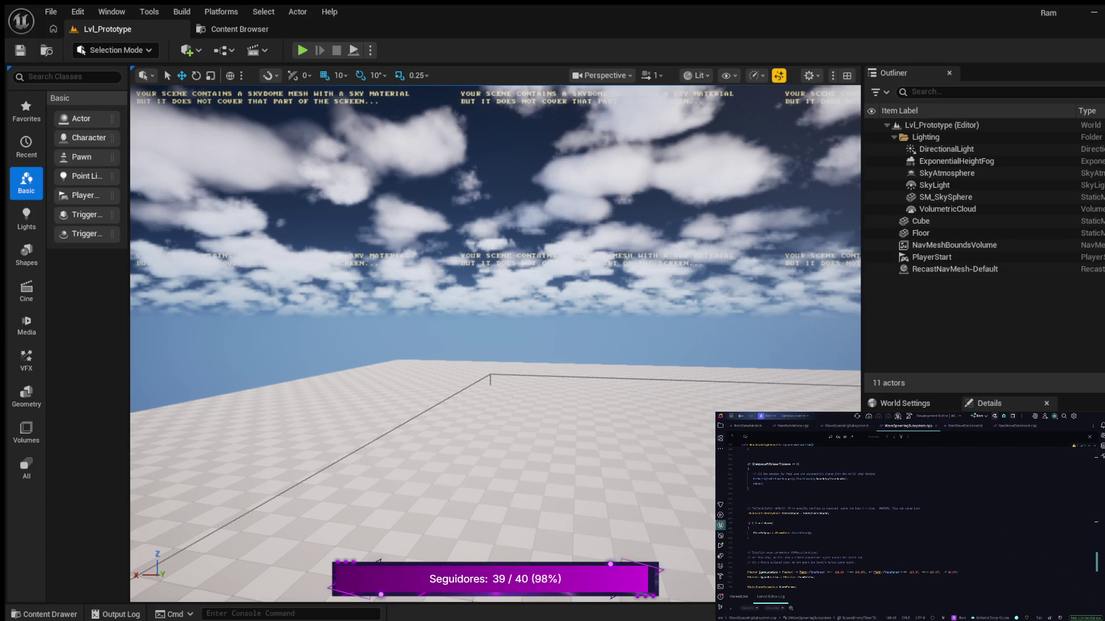
scroll(909, 518, up, 2)
scroll(909, 517, down, 3)
scroll(909, 518, up, 5)
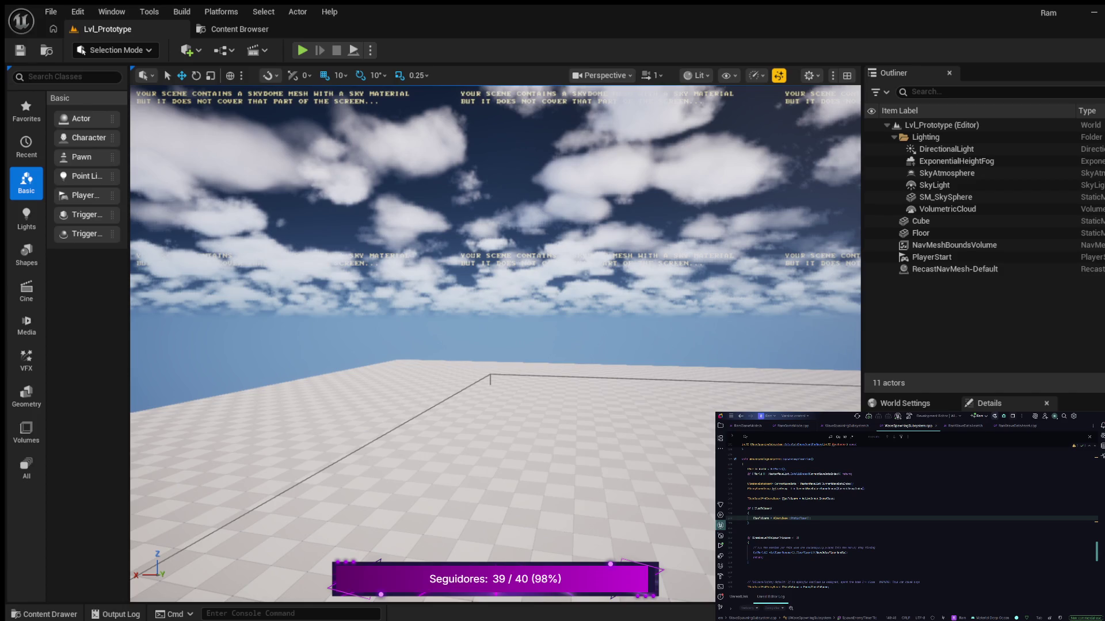
scroll(909, 518, down, 3)
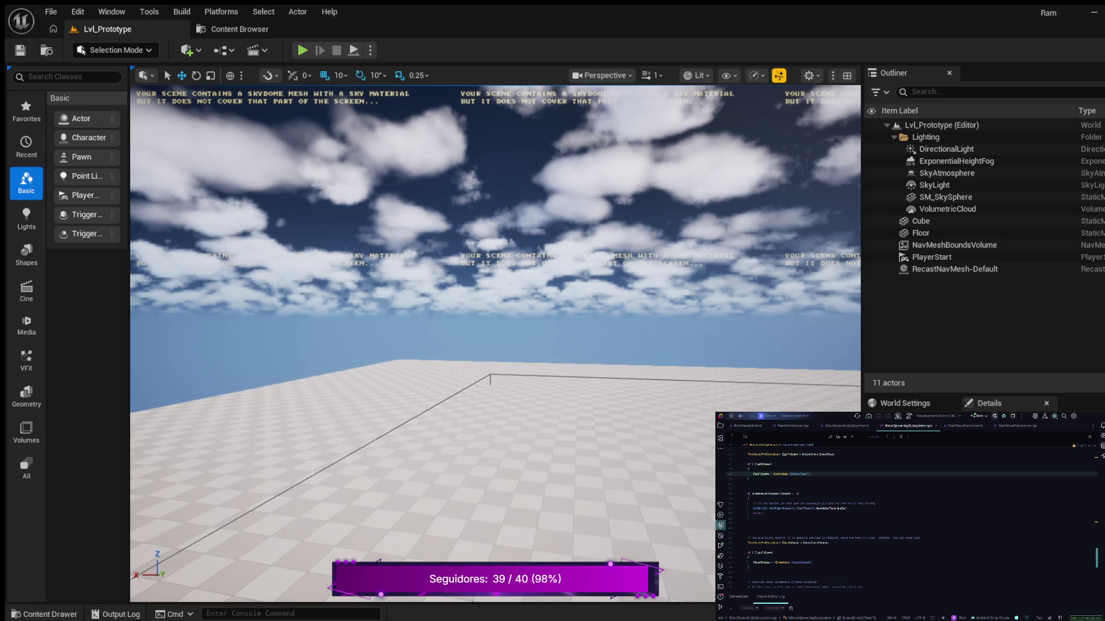
scroll(909, 518, down, 2)
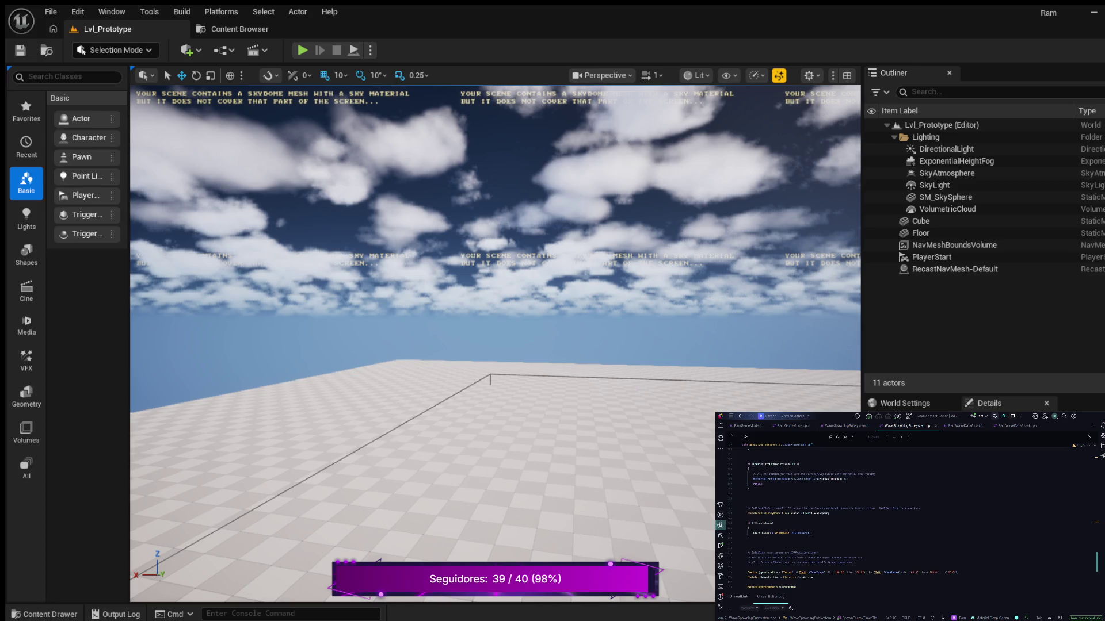
scroll(909, 518, up, 2)
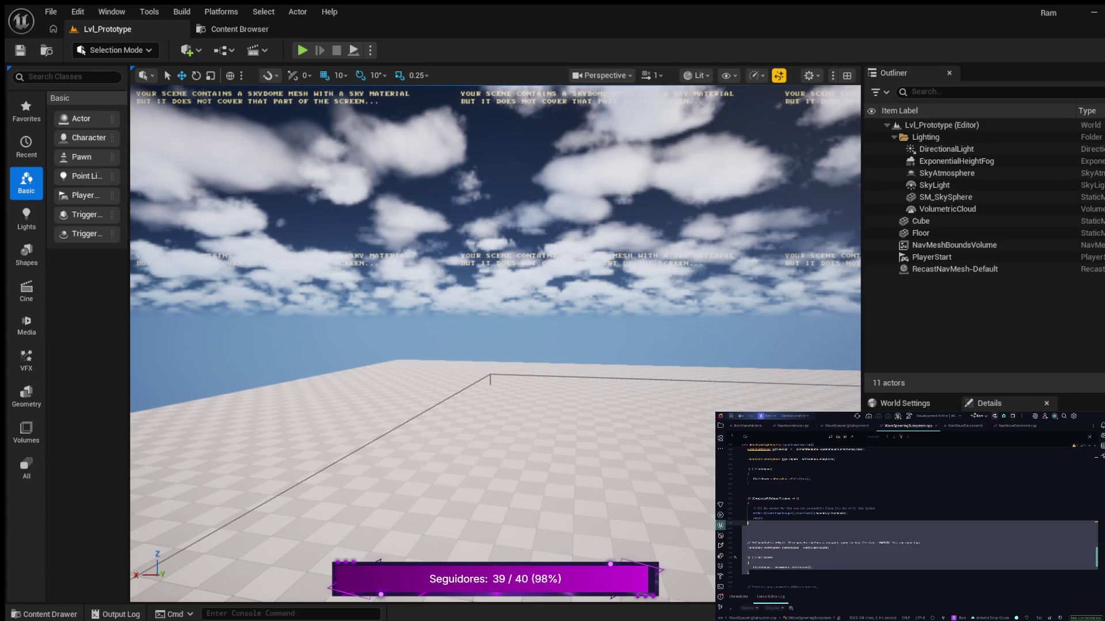
drag(736, 518, 735, 498)
- Paste the spawn-location code over the selected block and delete two leftover blank lines
key(ctrl+v)
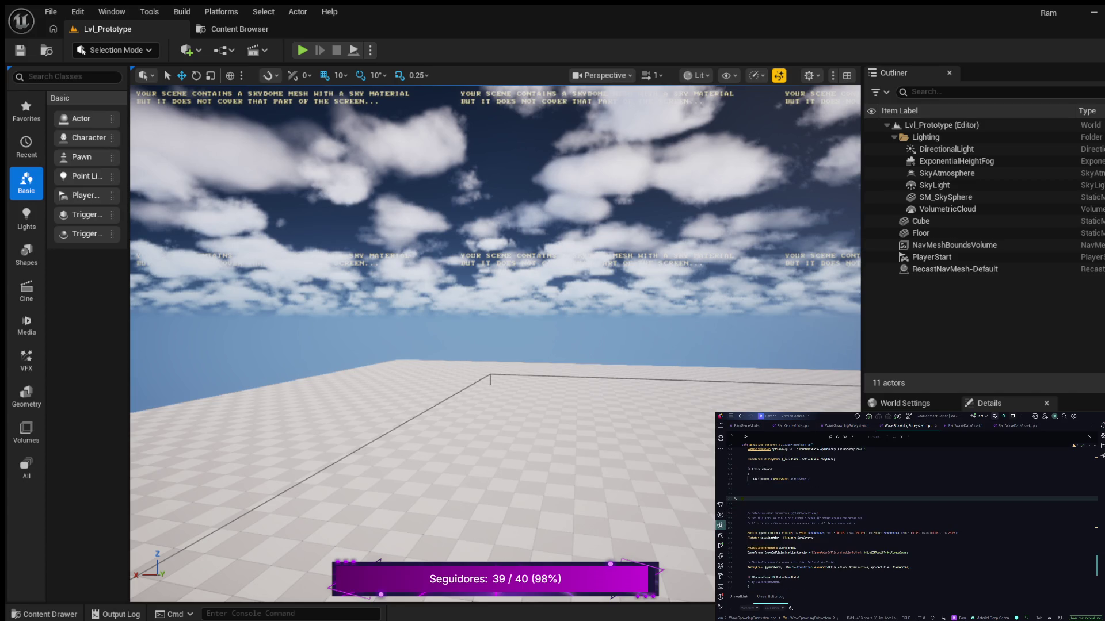
key(BackSpace)
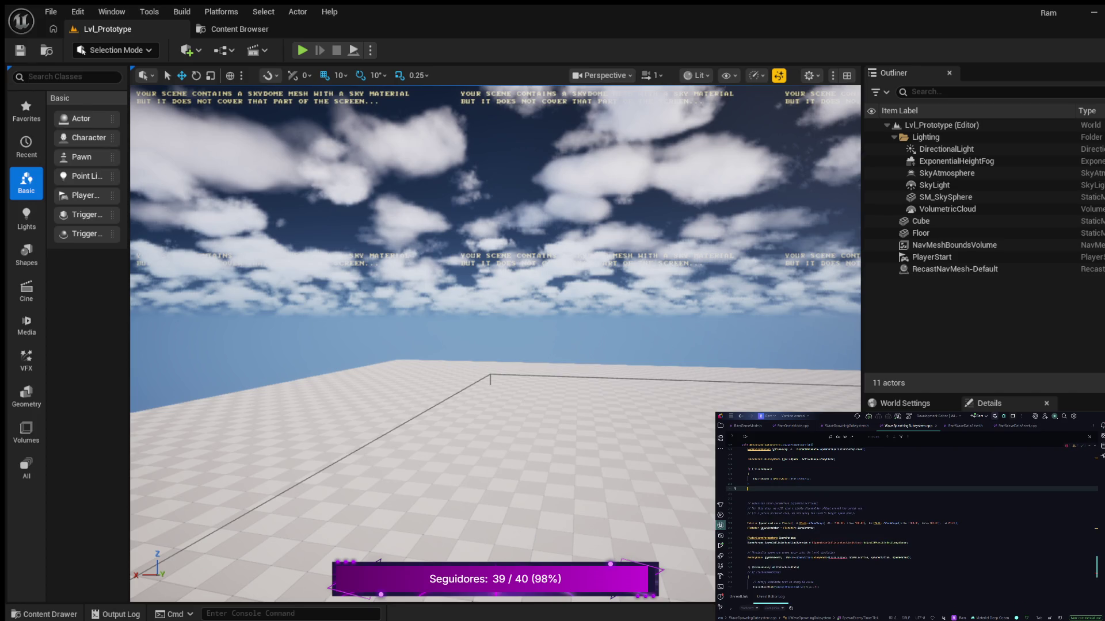
key(BackSpace)
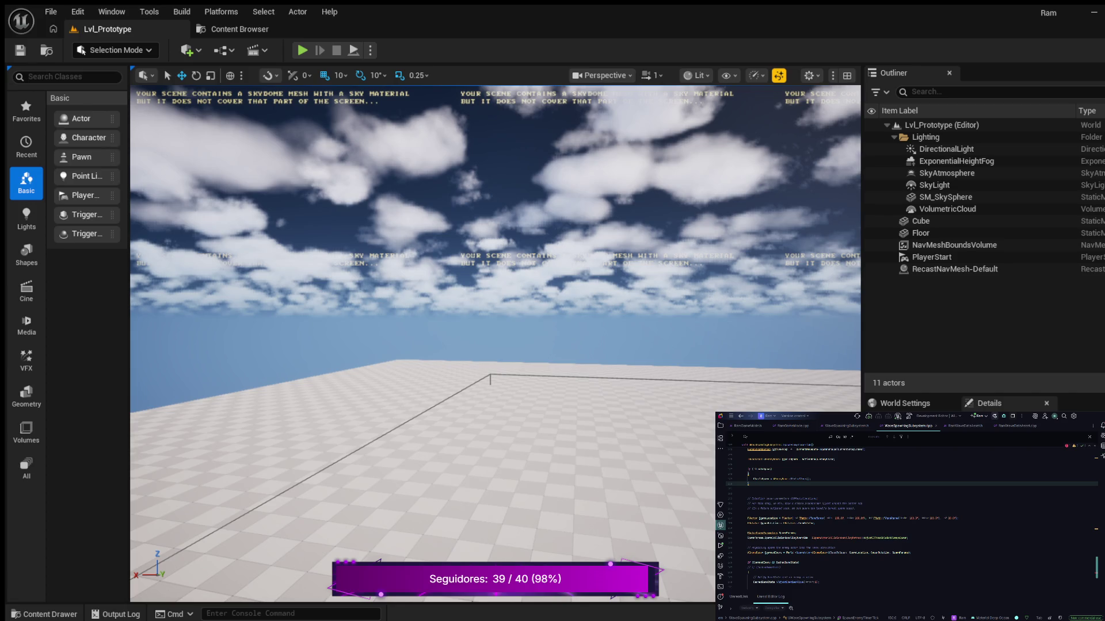
click(768, 518)
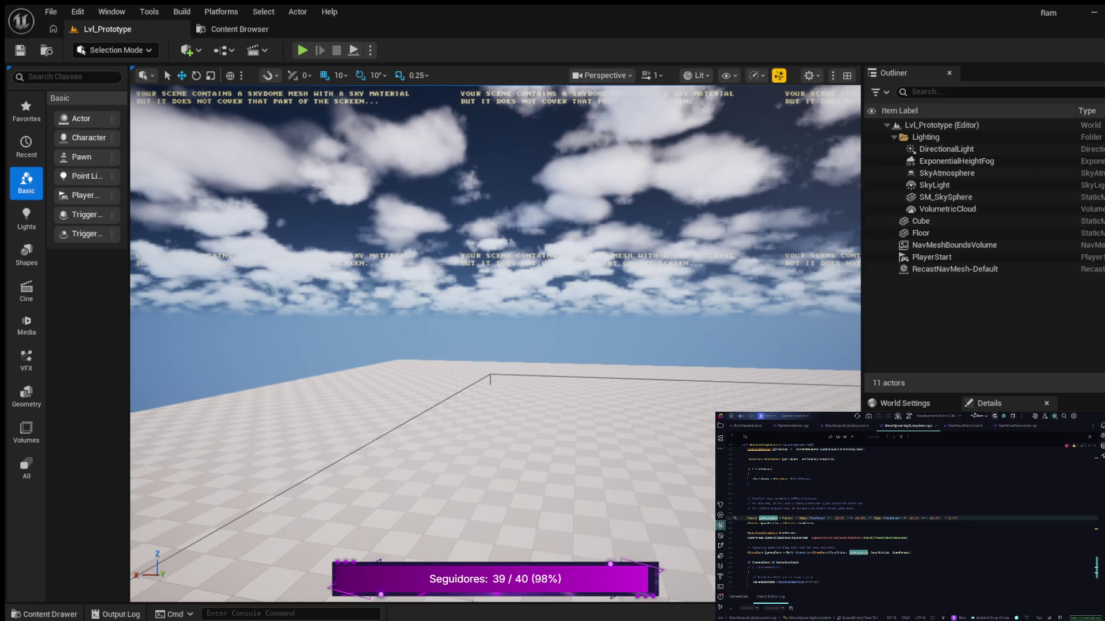
- Declare a new FVector below the SpawnLocation line, trim the completion, and add two empty lines
key(BackSpace)
key(BackSpace)
key(BackSpace)
key(ctrl+z)
key(ctrl+z)
key(Down)
key(ctrl+z)
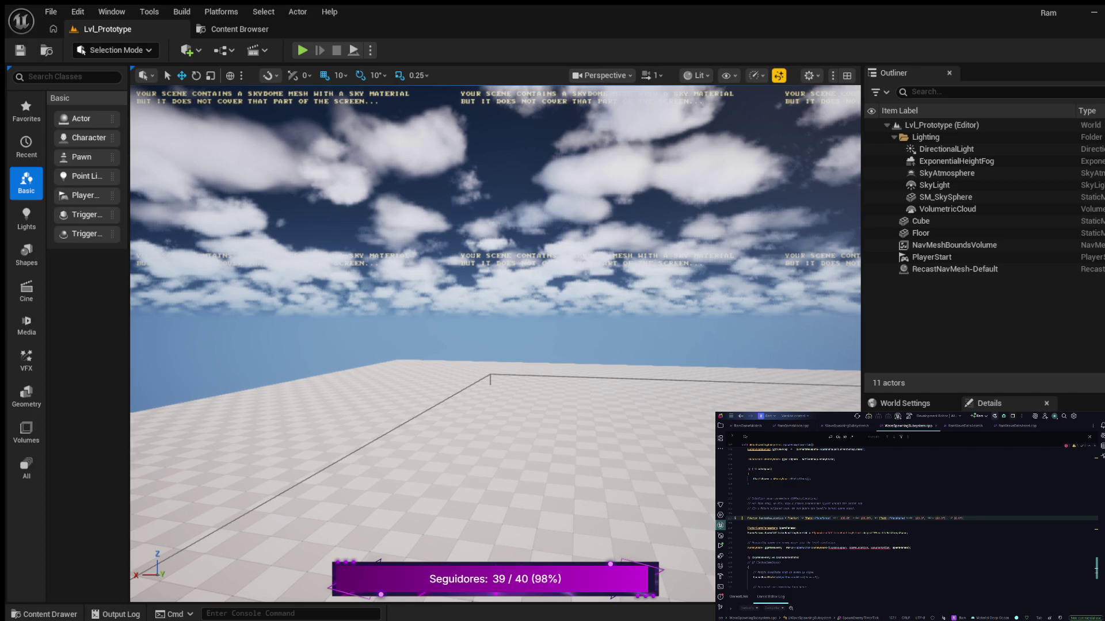
key(ctrl+shift+z)
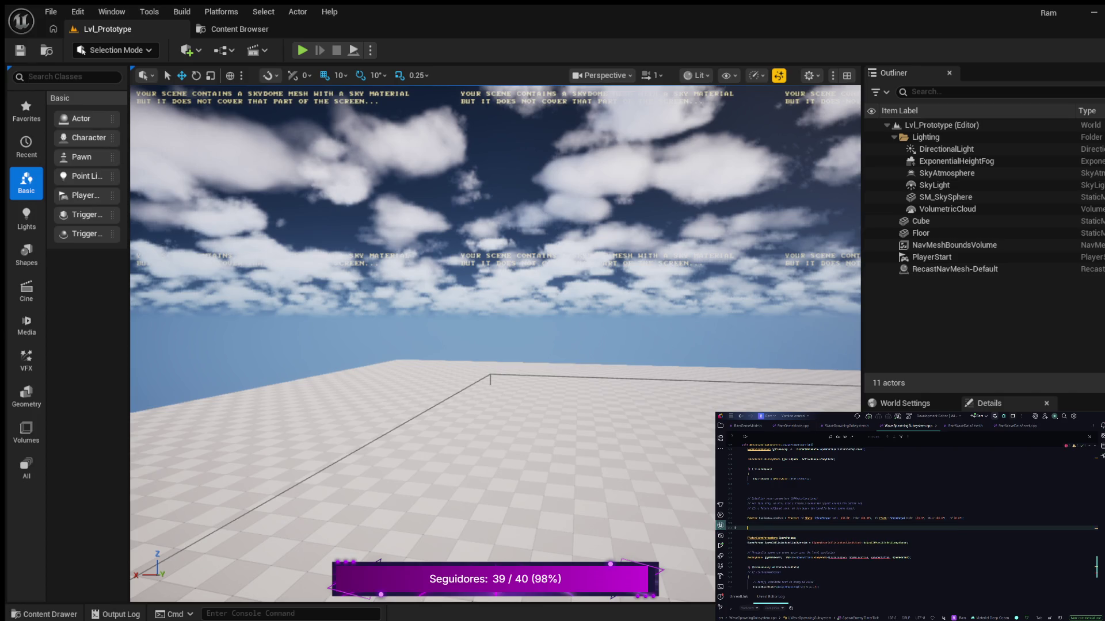
key(Up)
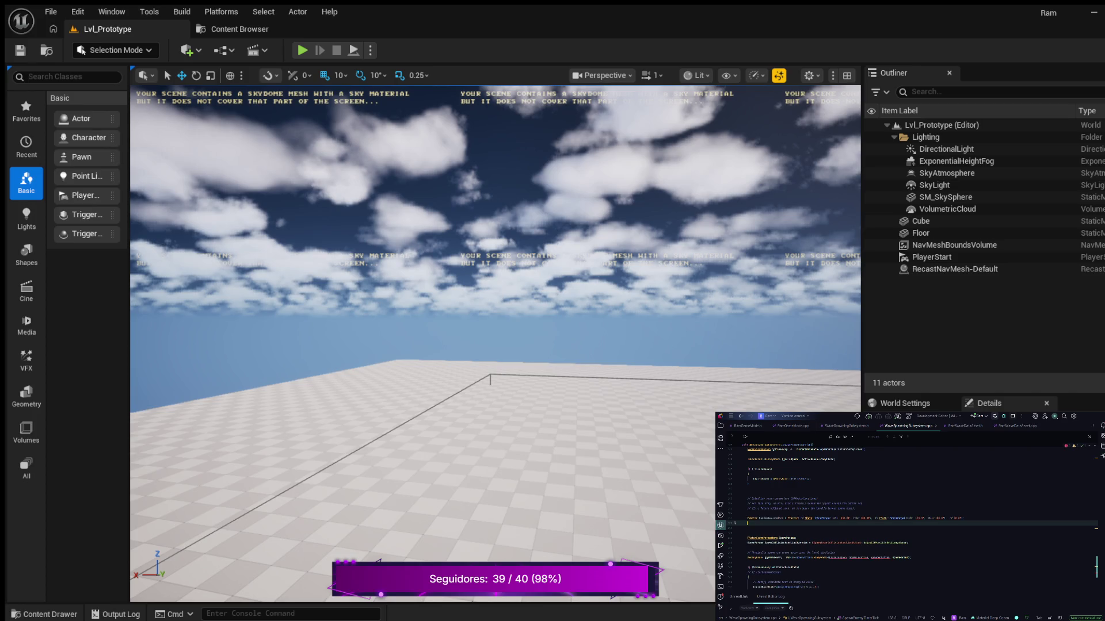
text(FVector )
text(V)
text(SpawnLoc)
key(Tab)
key(ctrl+BackSpace)
key(Return)
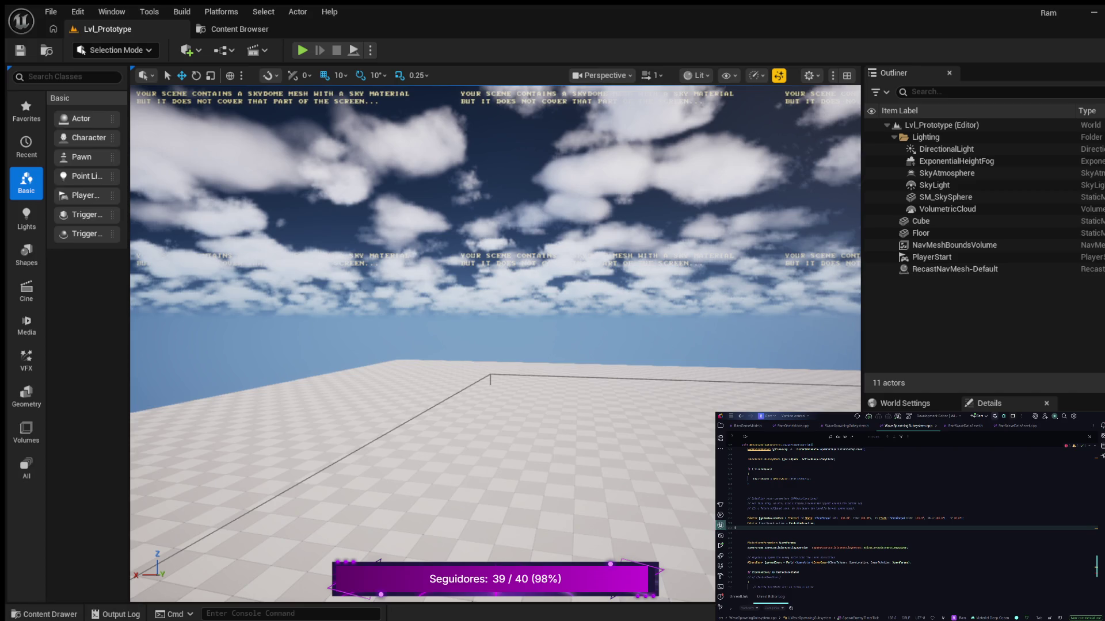
key(Return)
- Add a line fetching the current world's navigation system via the GetCurrent<TNavSys> completion
text({)
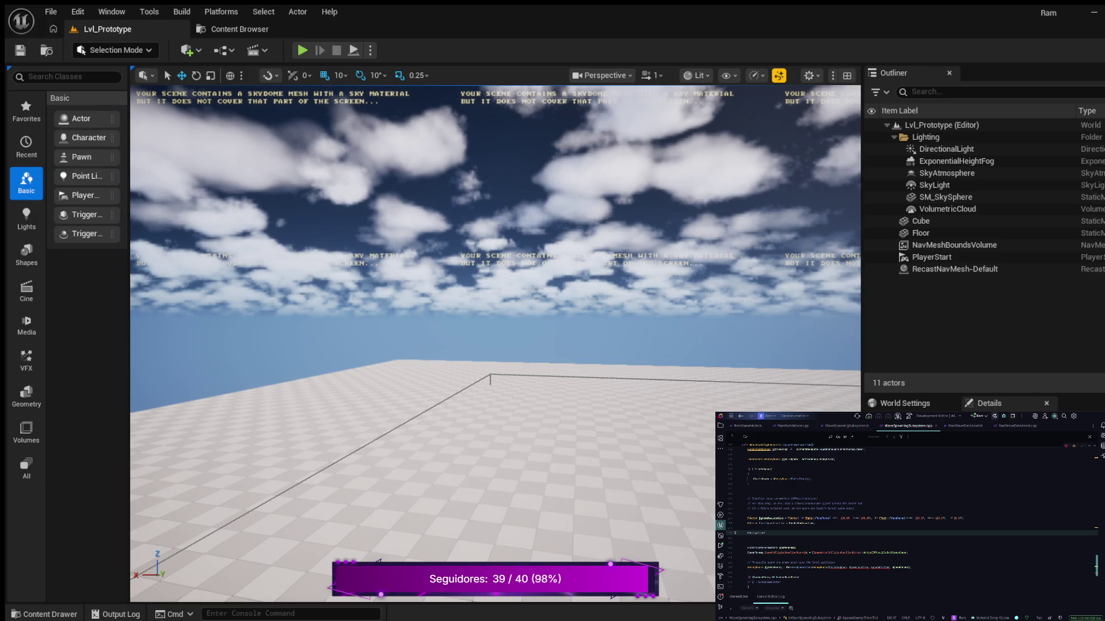
double_click(762, 532)
click(778, 533)
text(G)
key(alt+Return)
text(Subsystem)
text(>GetW)
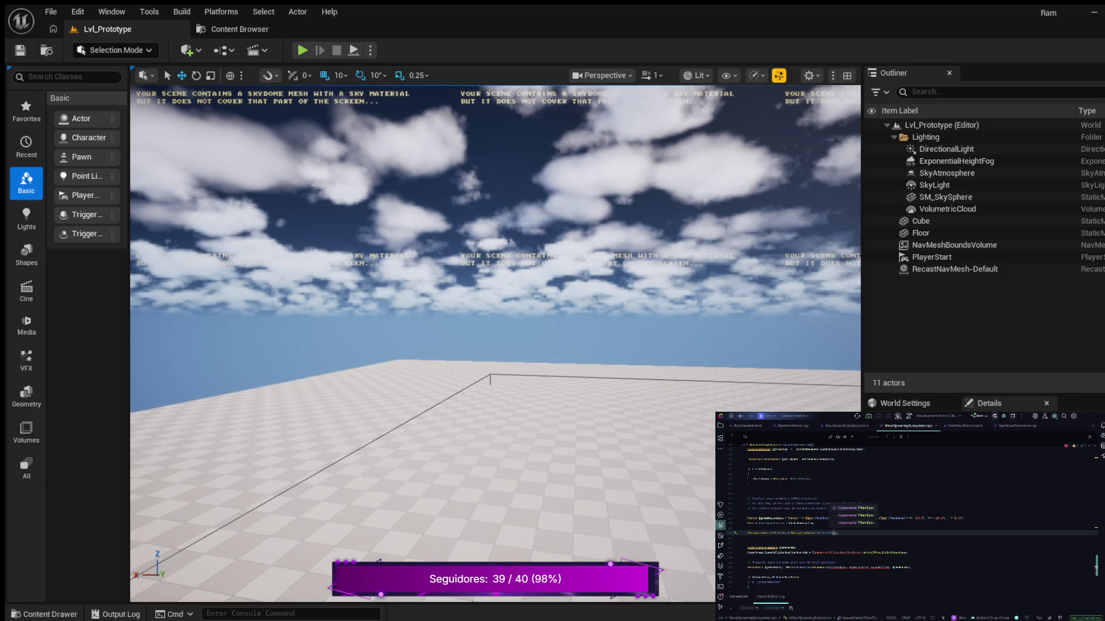
text(o)
key(Return)
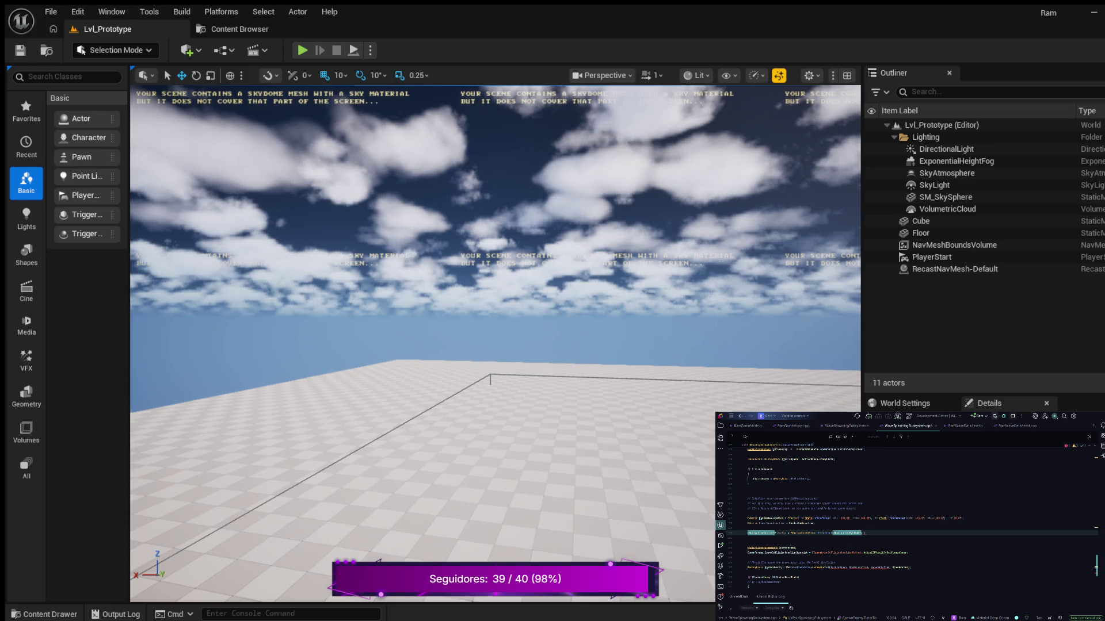
- End the navigation-system line with a semicolon and add an if check with an empty braced block
key(End)
text(;)
key(Return)
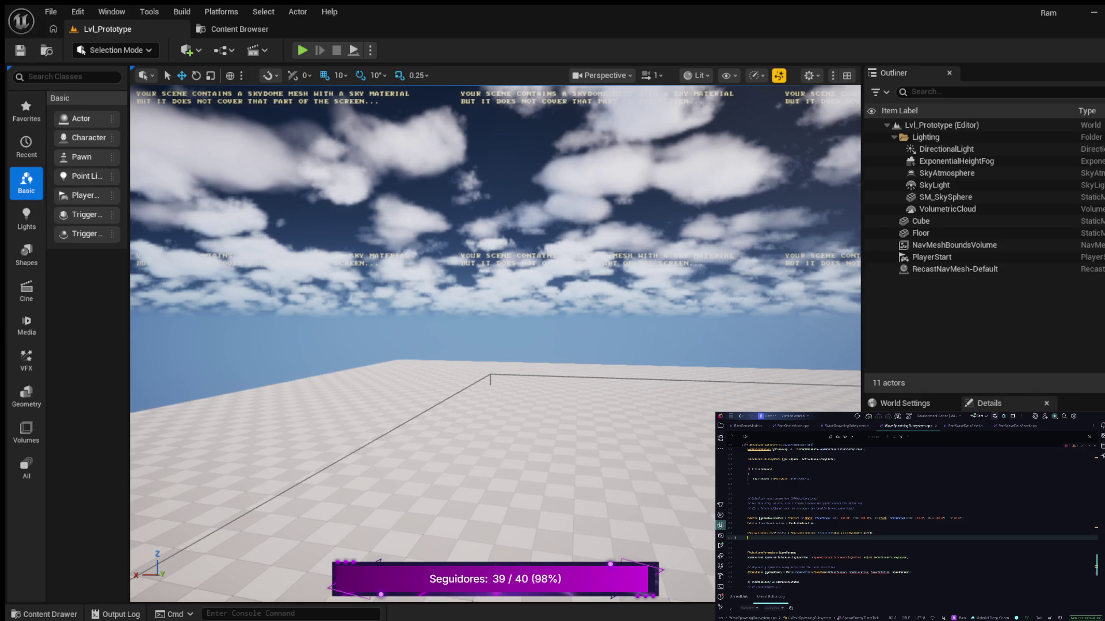
text(})
key(Tab)
key(Return)
text({)
key(Return)
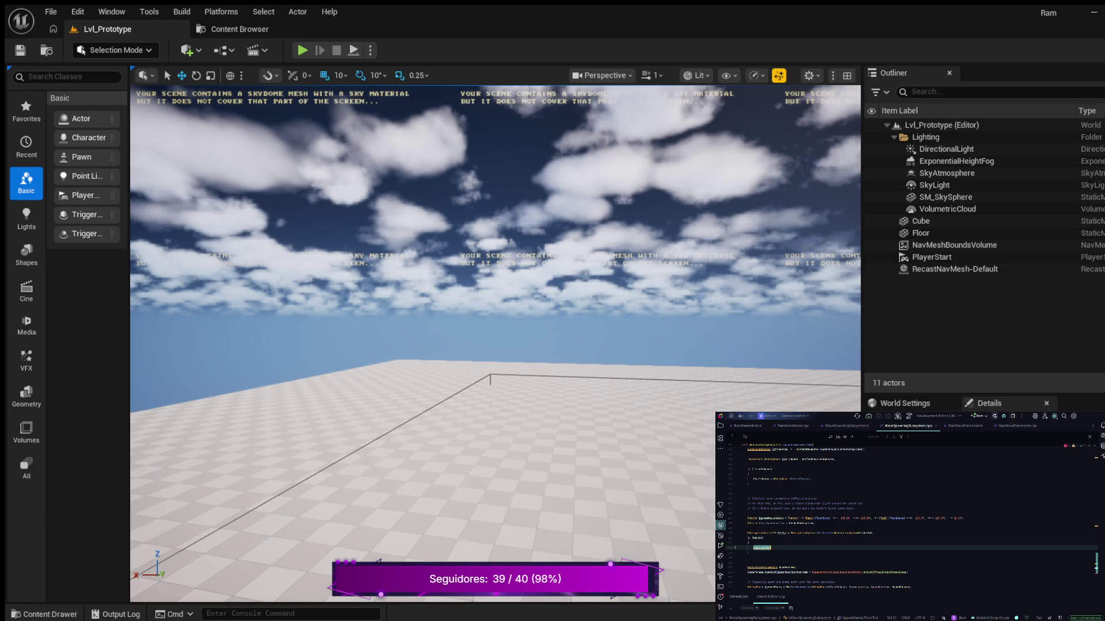
- Begin the GetRandomPoint call inside the block using completions
text(.Z)
text(Loc)
text(atio)
key(Return)
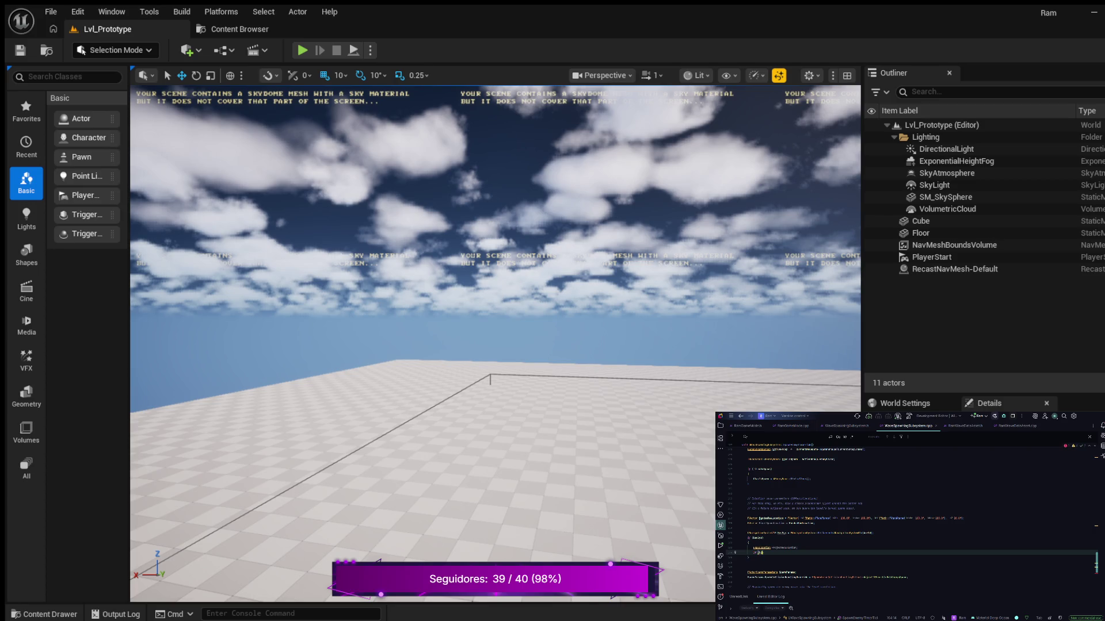
key(Return)
text())
text())
key(Return)
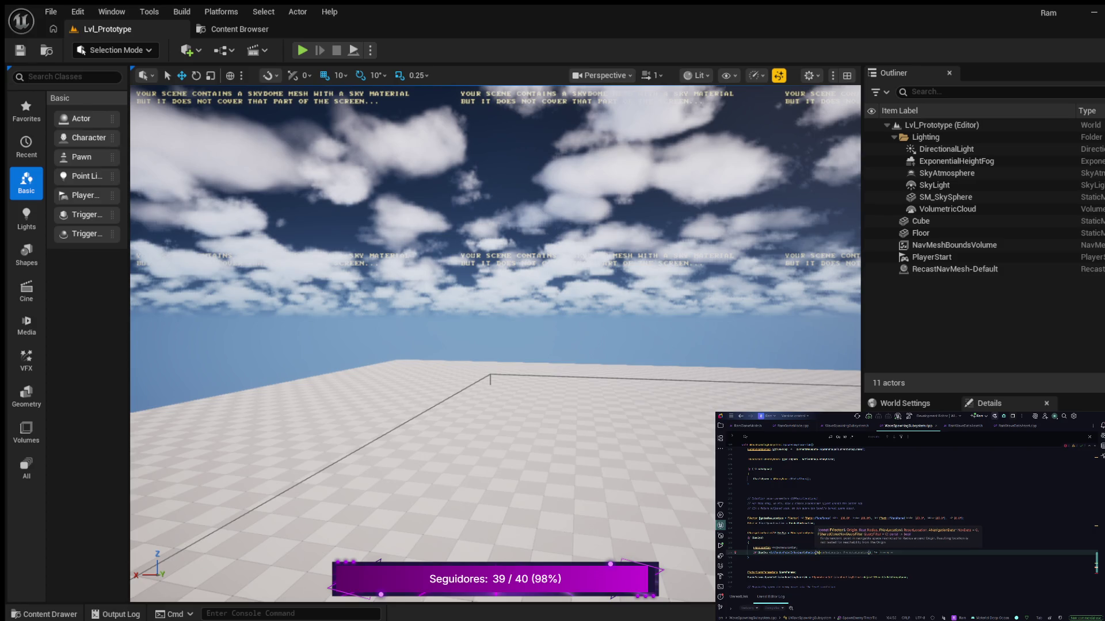
- Fill in the random-point arguments: Origin, the spawn value, nav data and ProjectedLocation
text(Origin, )
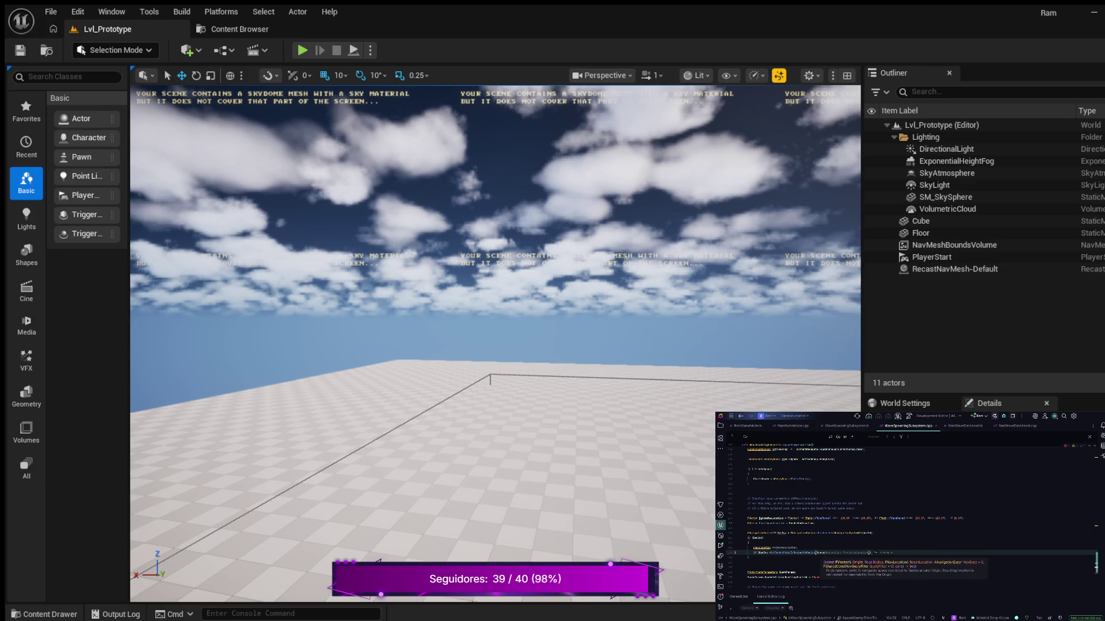
text(Spawn)
key(Return)
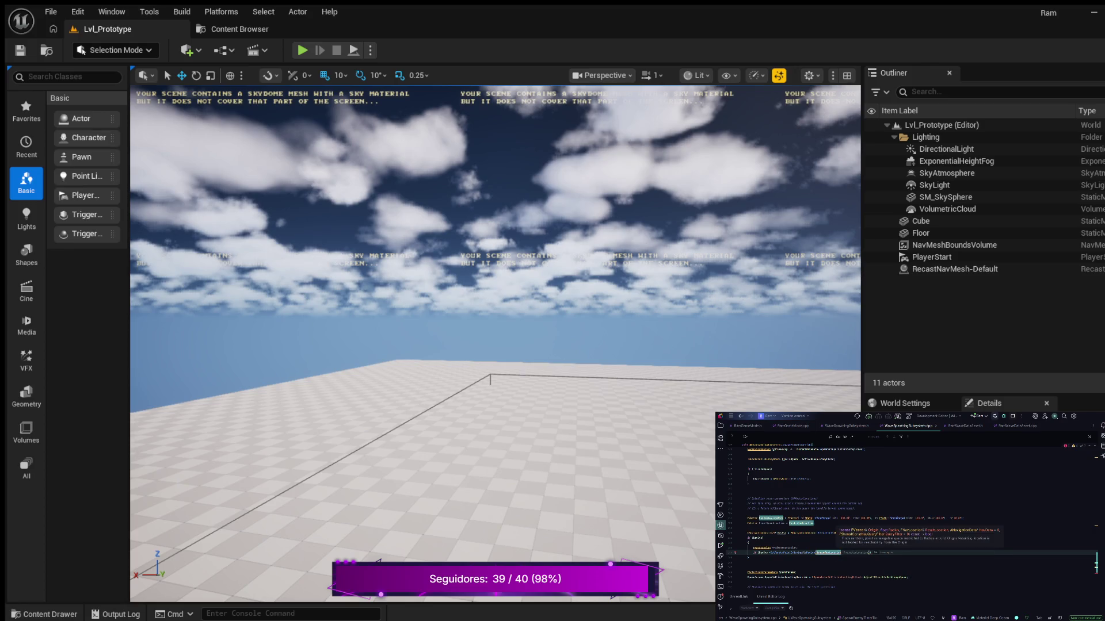
text(, )
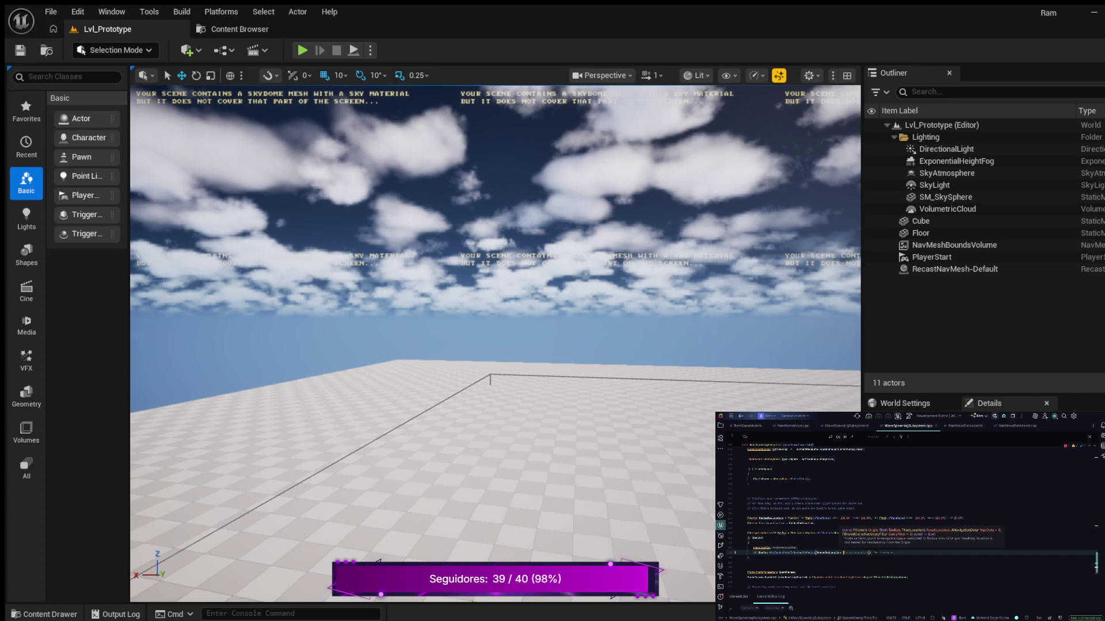
text(navDa, )
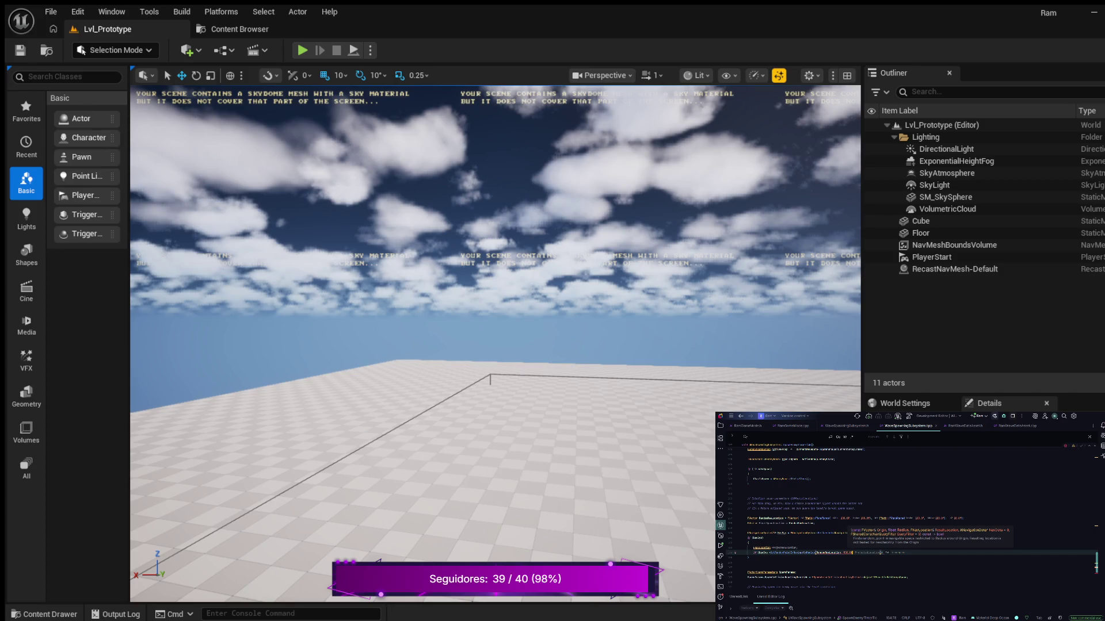
text(ProjectedLocation)
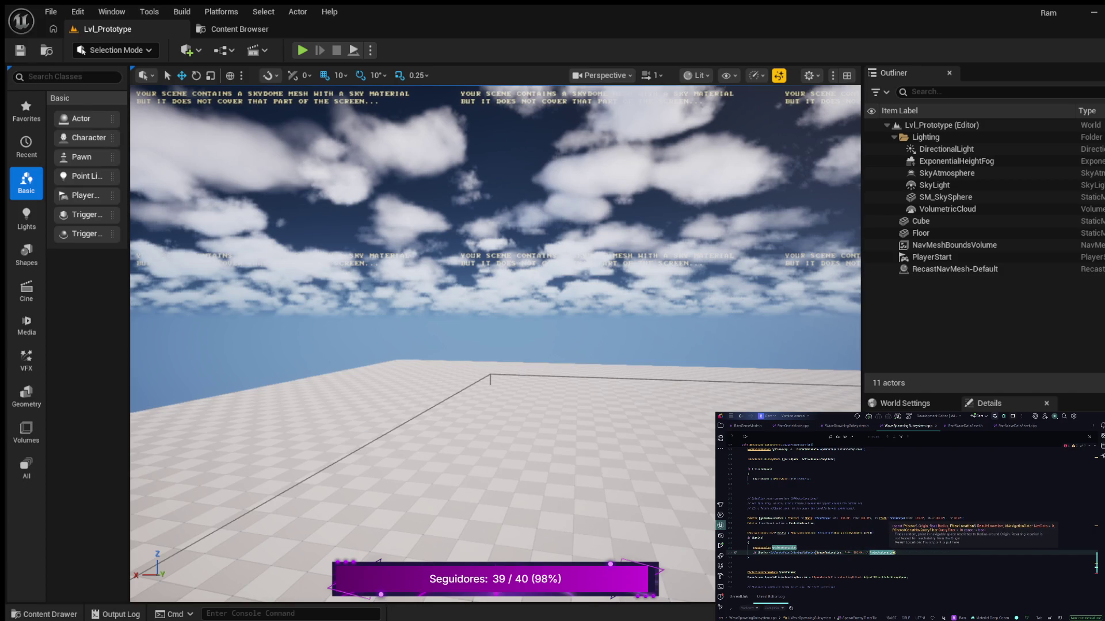
key(Escape)
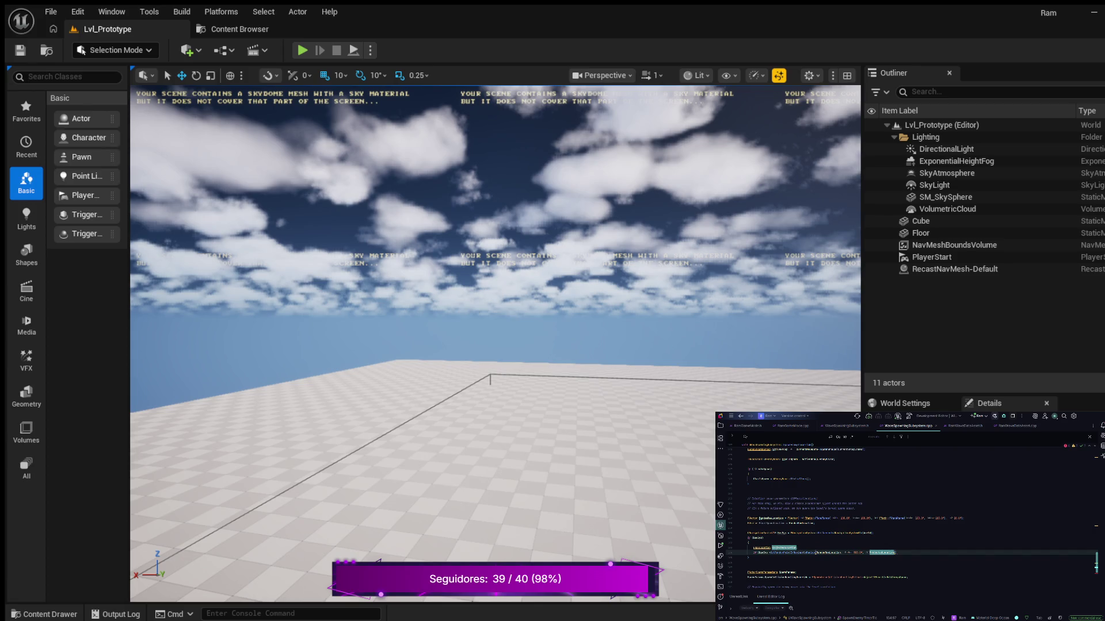
key(ctrl+z)
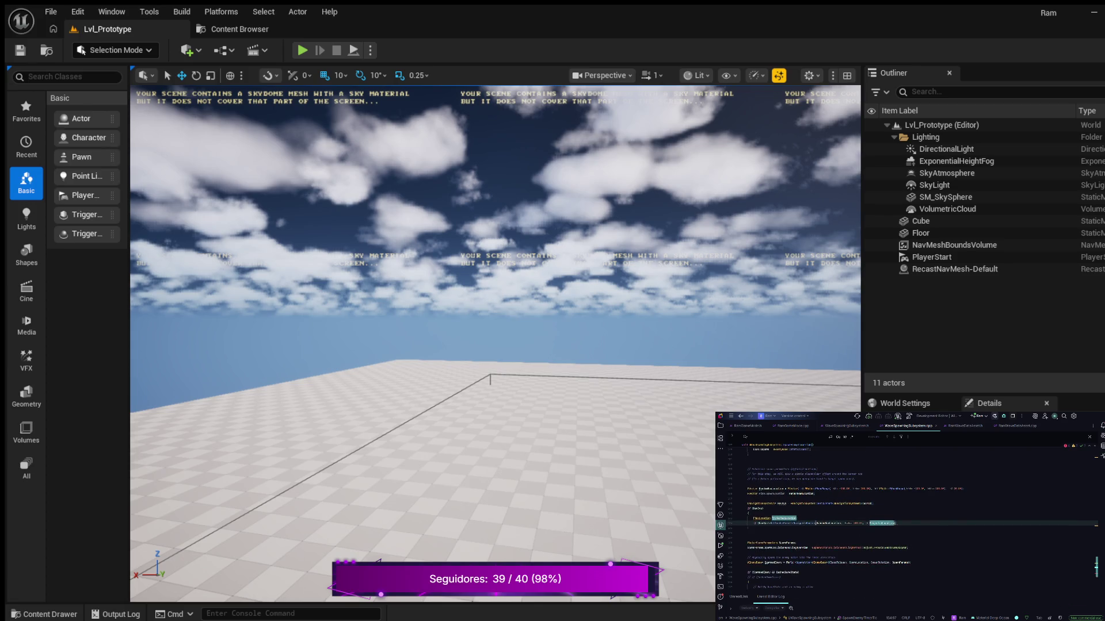
- Open a braced block below the random-point call and accept the inline code suggestion
key(Return)
text({)
key(Return)
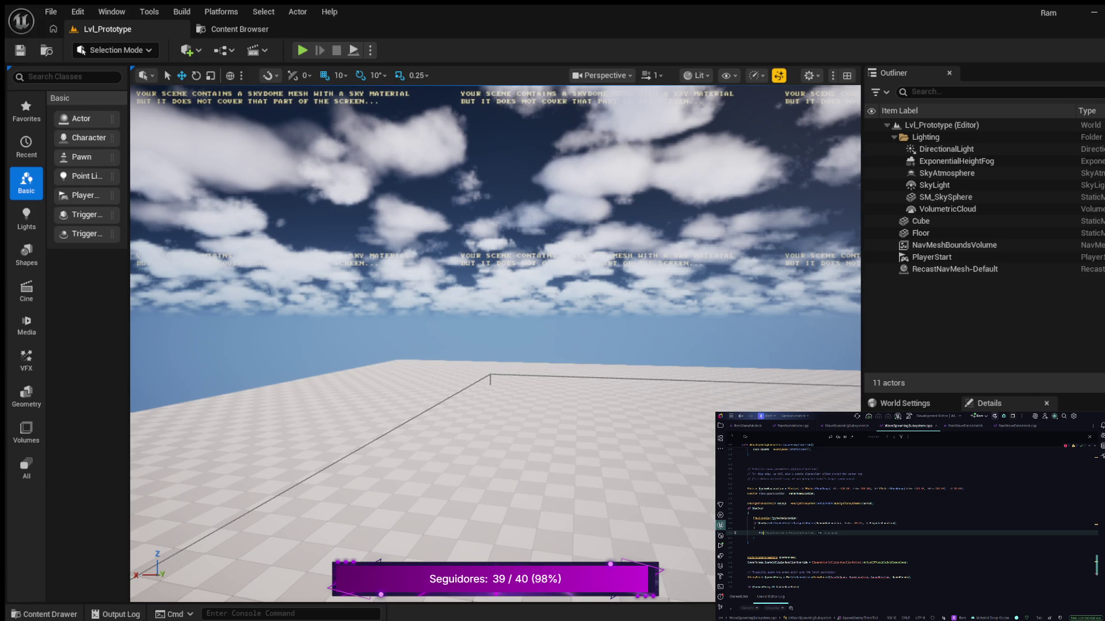
key(Tab)
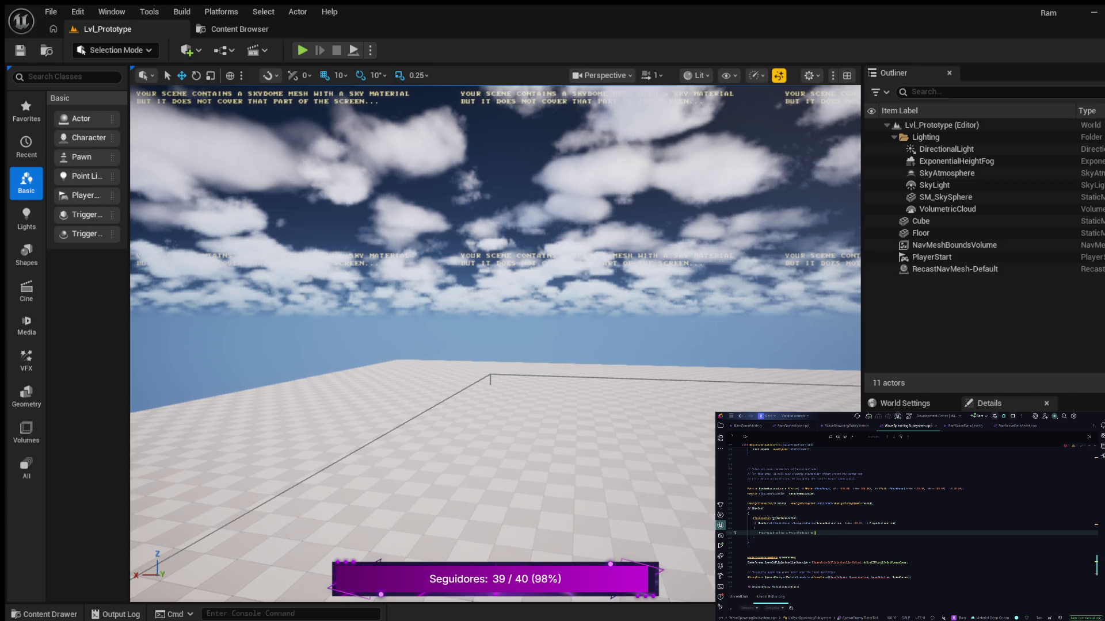
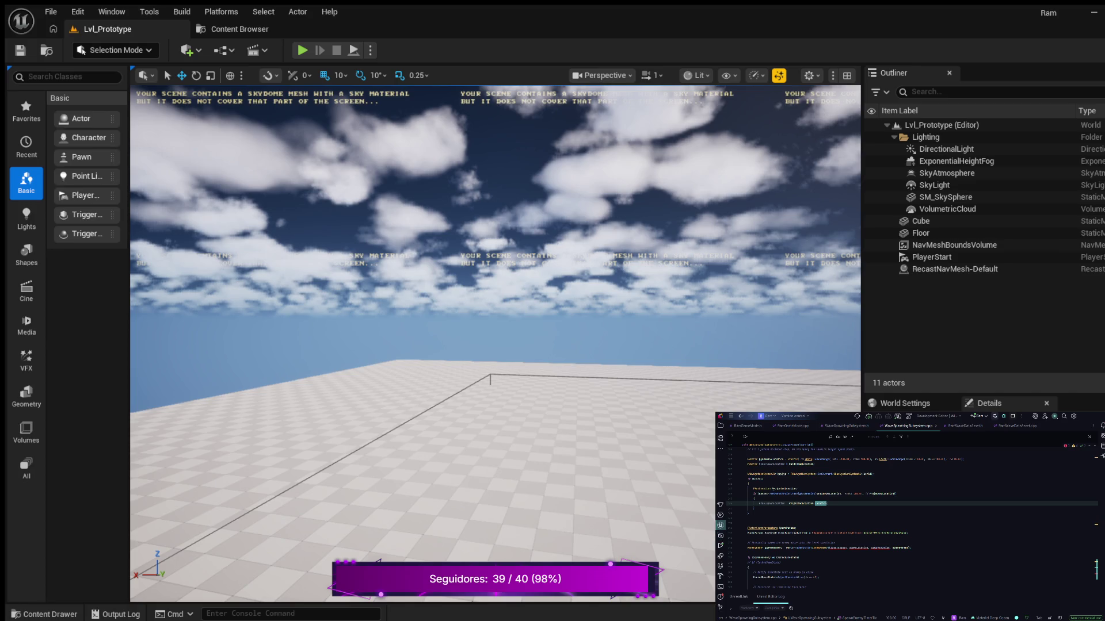
- Trim the SpawnActor location argument and add a rotation argument to the call
click(856, 548)
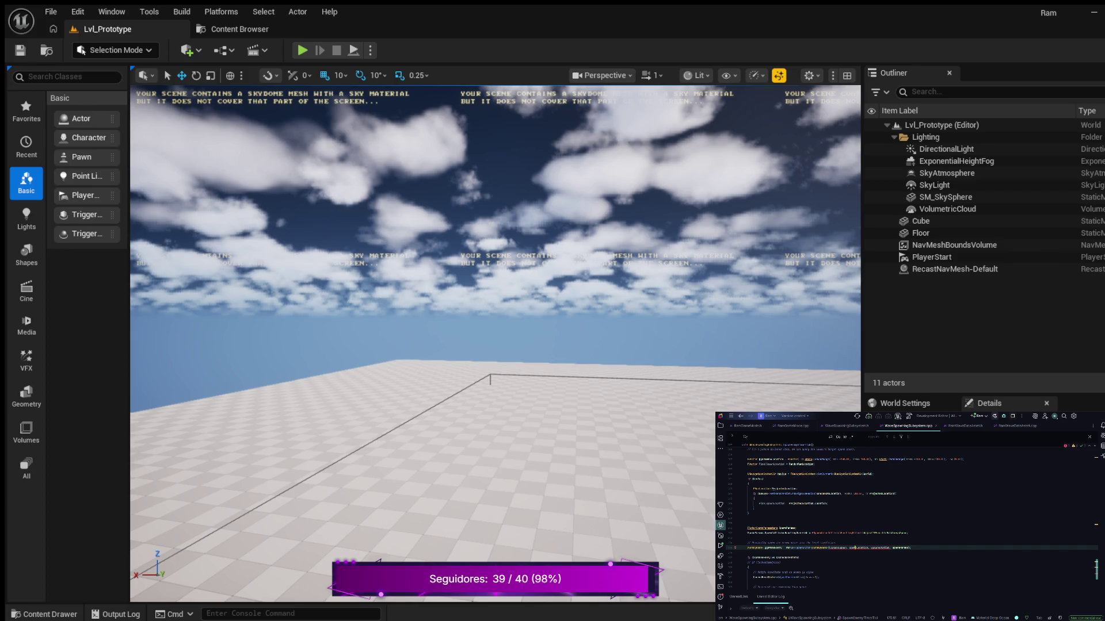
text(*)
key(BackSpace)
key(BackSpace)
key(BackSpace)
key(BackSpace)
key(BackSpace)
text(a)
text(rotation)
text(,)
text(rotation)
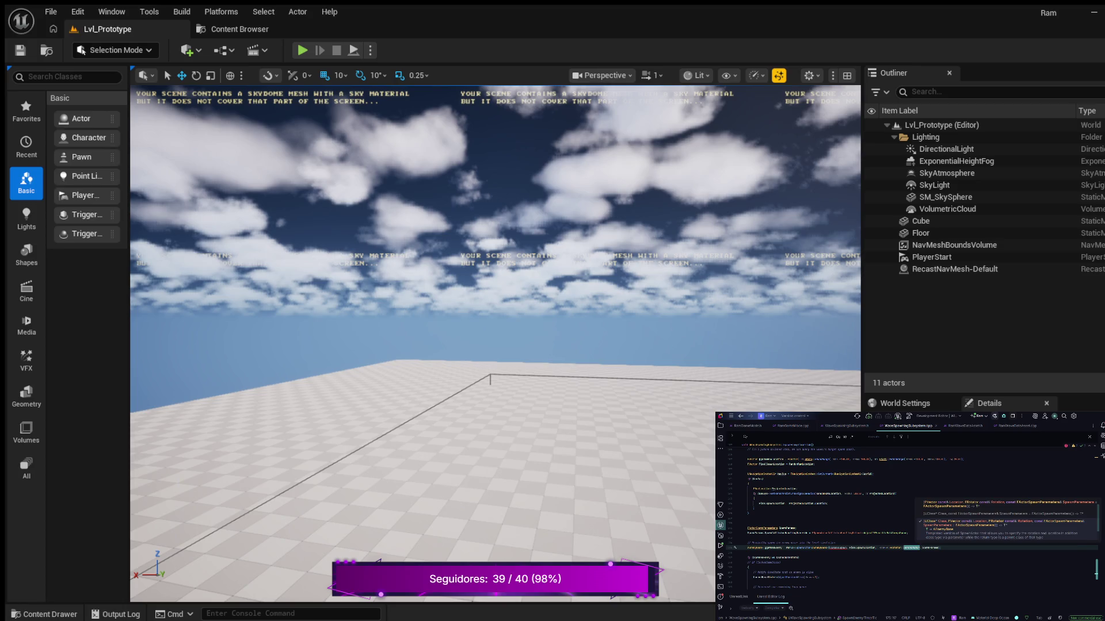
click(834, 548)
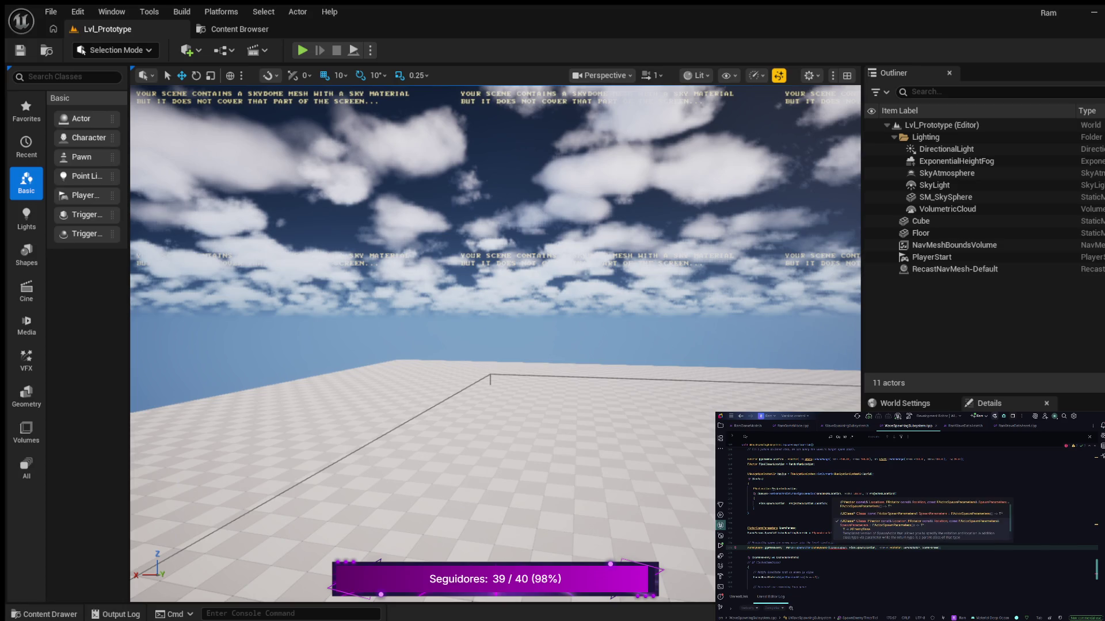
double_click(838, 548)
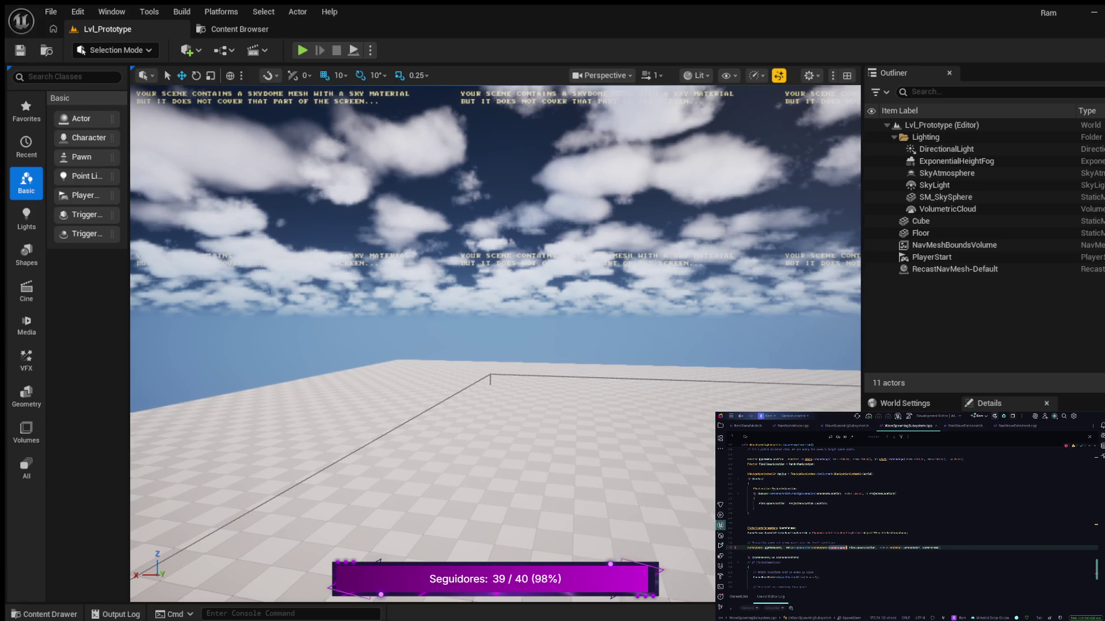
click(811, 577)
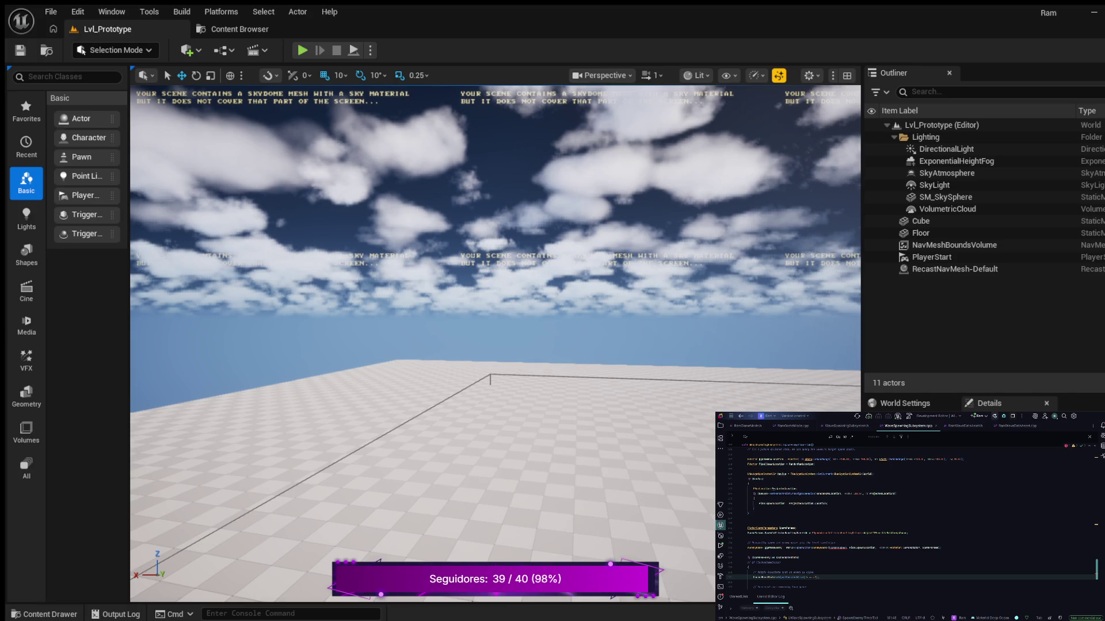
double_click(786, 527)
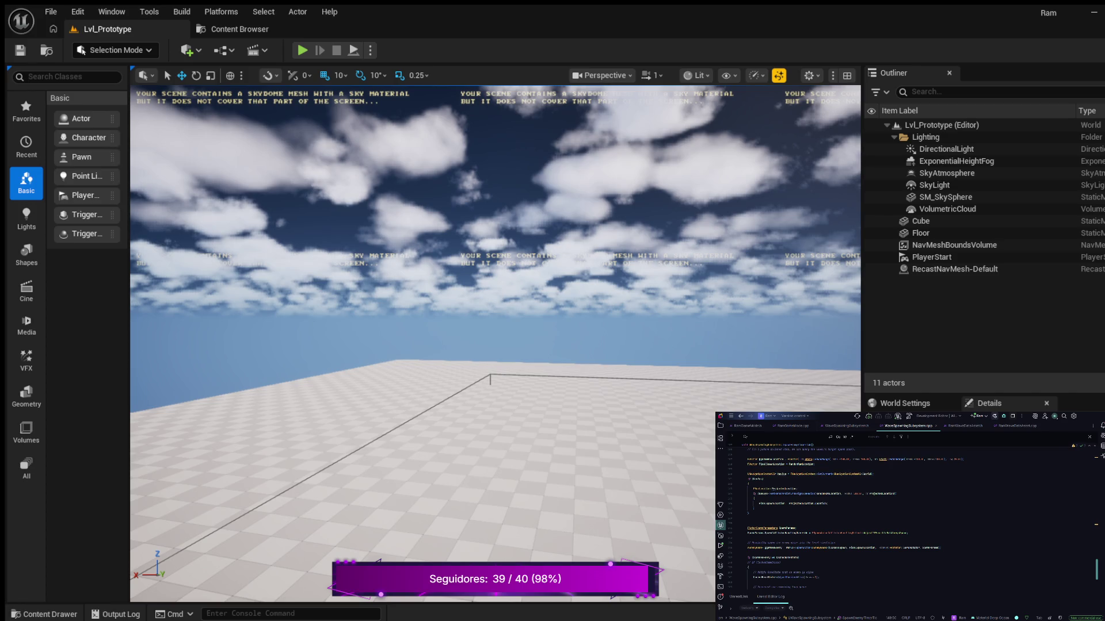
- Scroll to the end of the spawning function and add blank lines for a new comment
scroll(854, 520, down, 3)
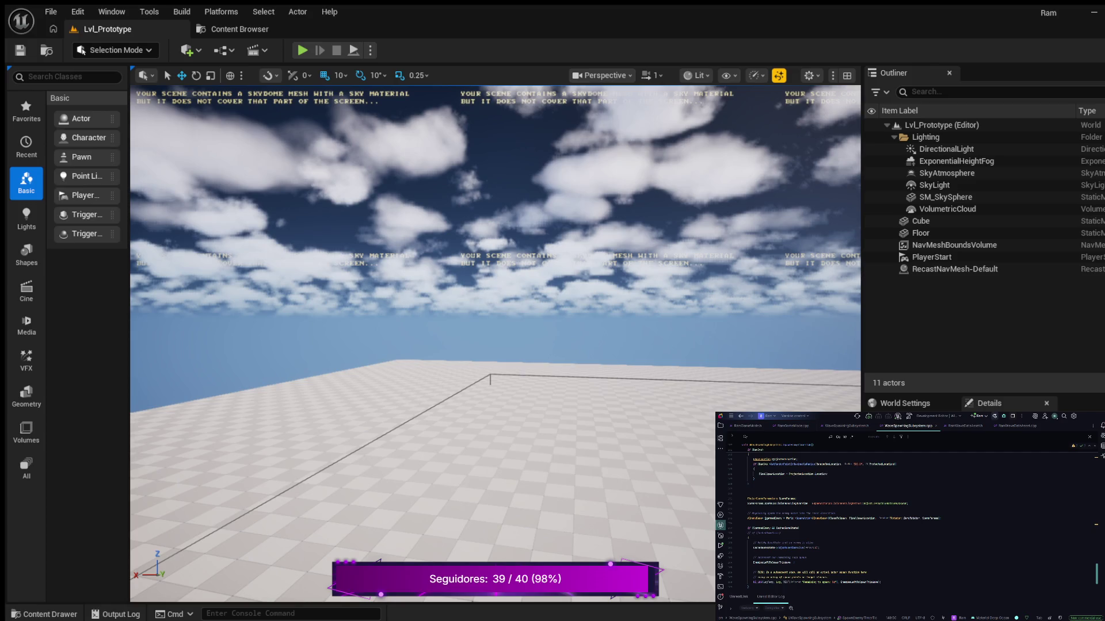
scroll(909, 518, down, 3)
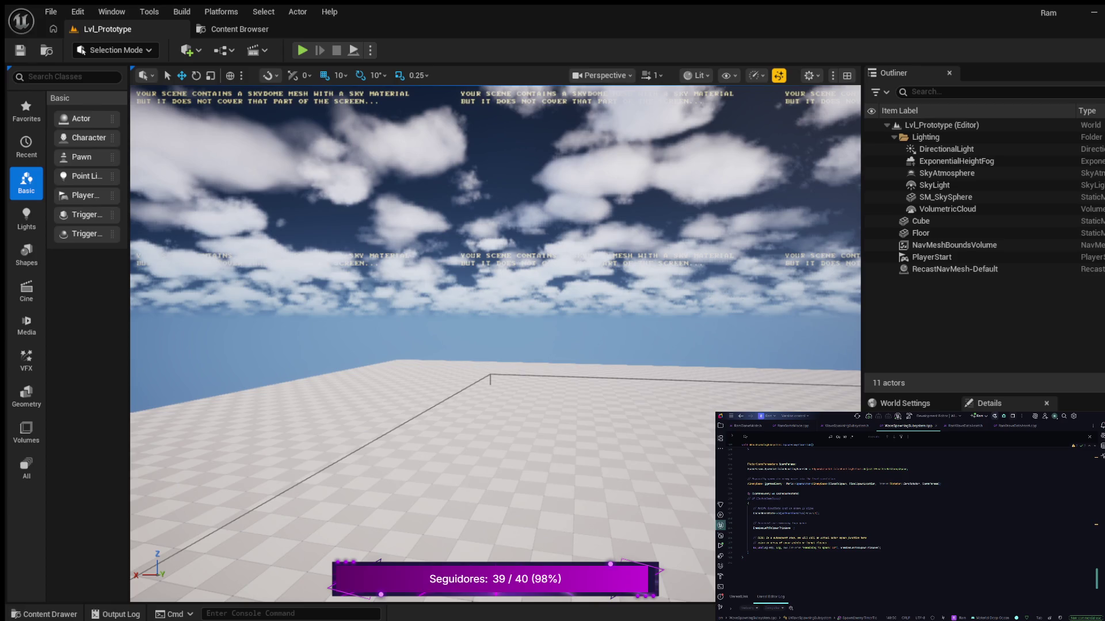
key(Return)
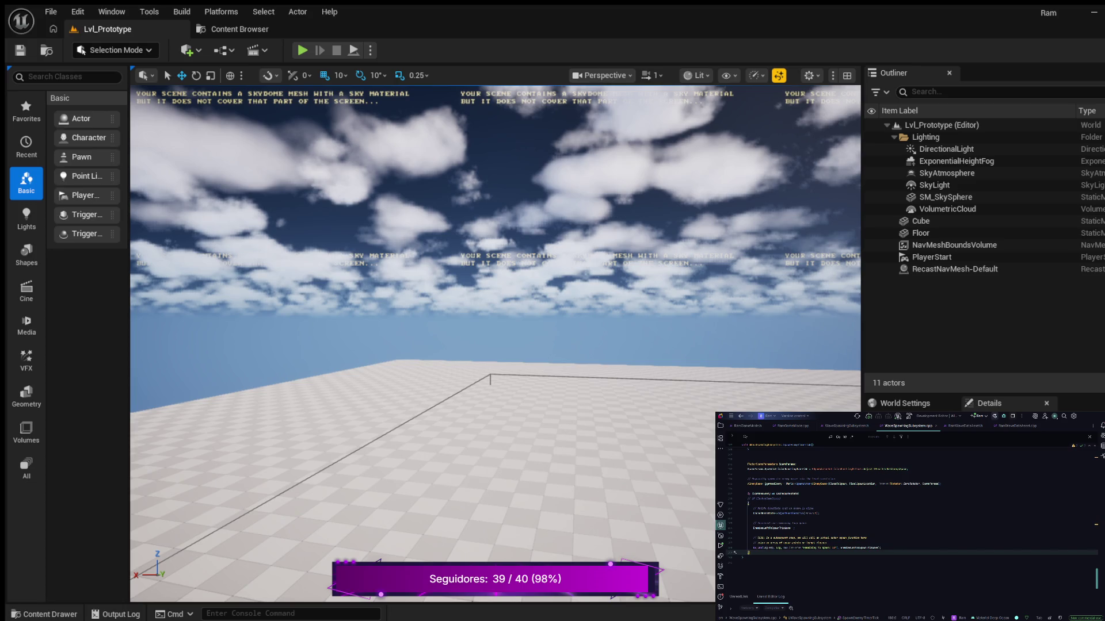
key(Return)
key(Return)
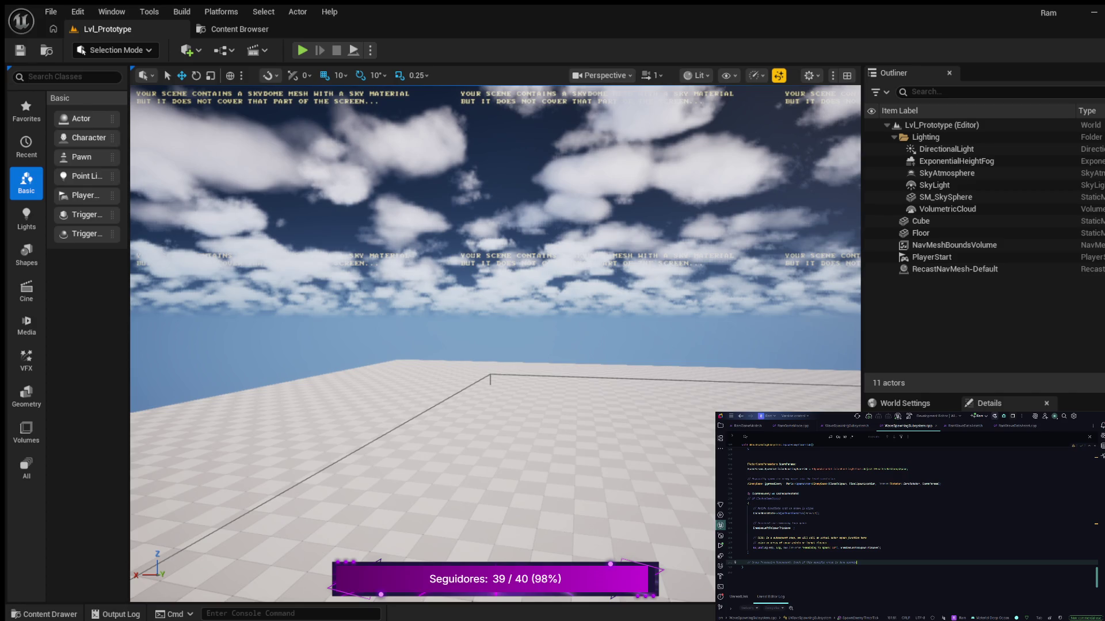
- Paste the copied identifier below the comment as a '();' call, then start another line
key(Return)
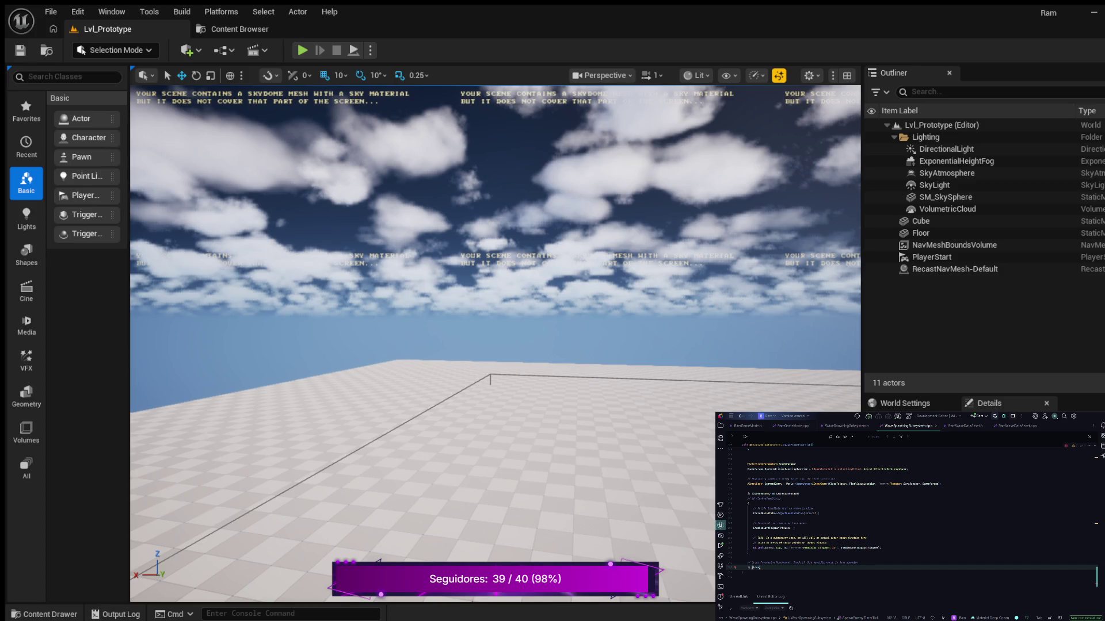
key(ctrl+v)
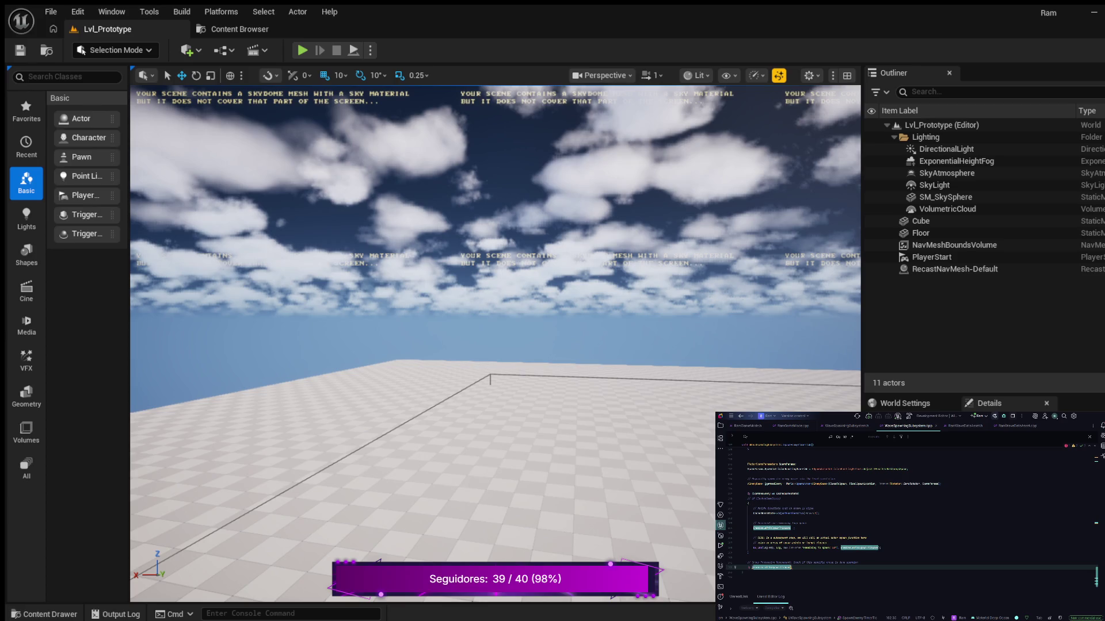
text(()
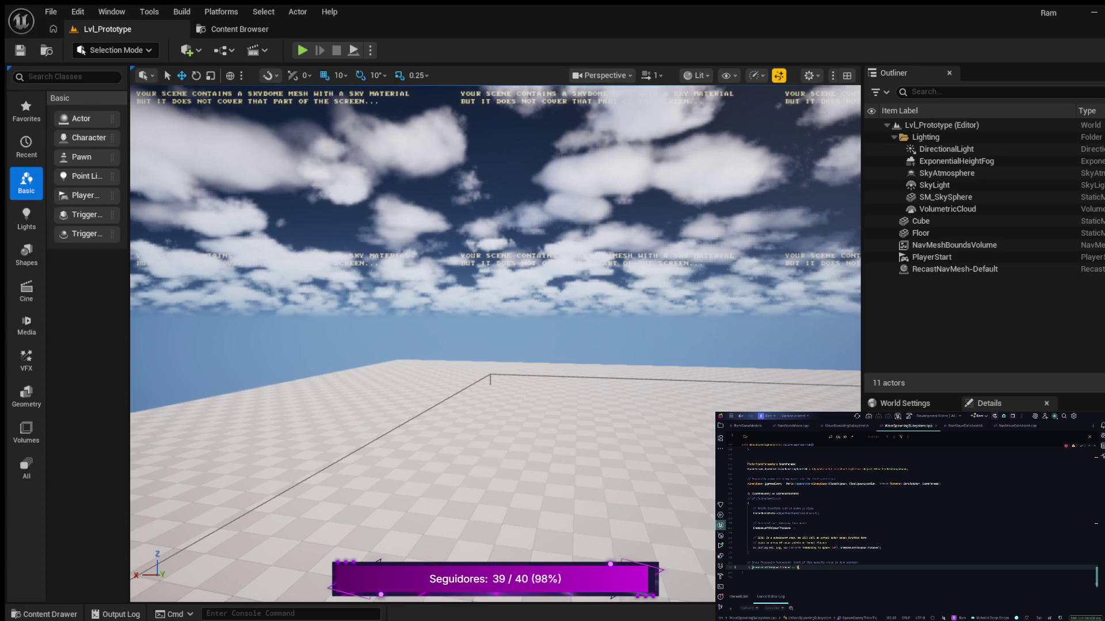
text(;)
key(Return)
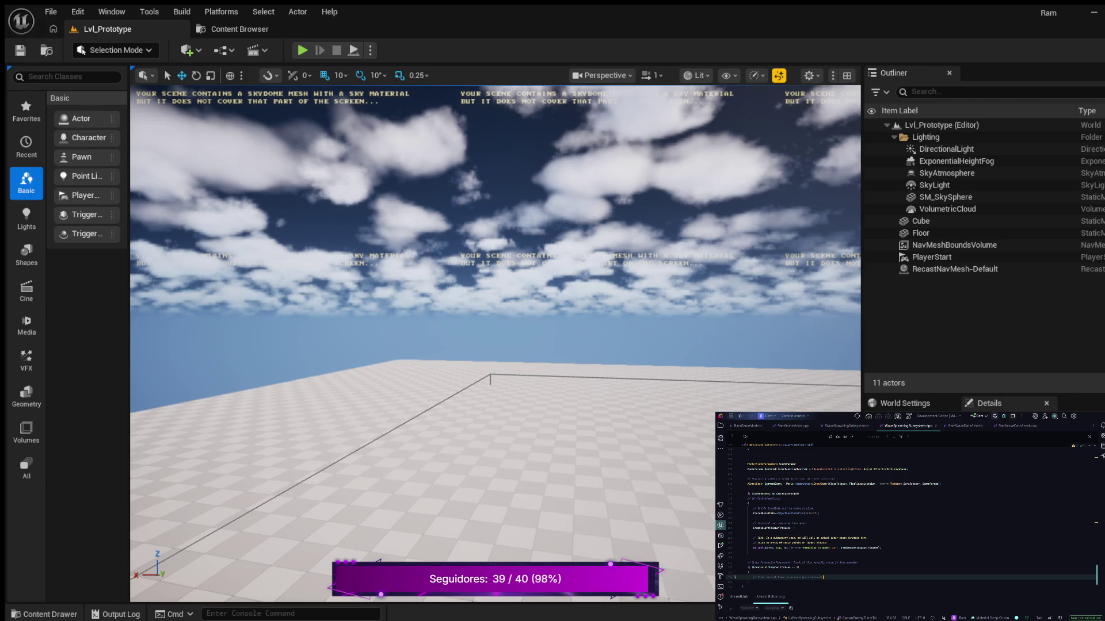
key(Return)
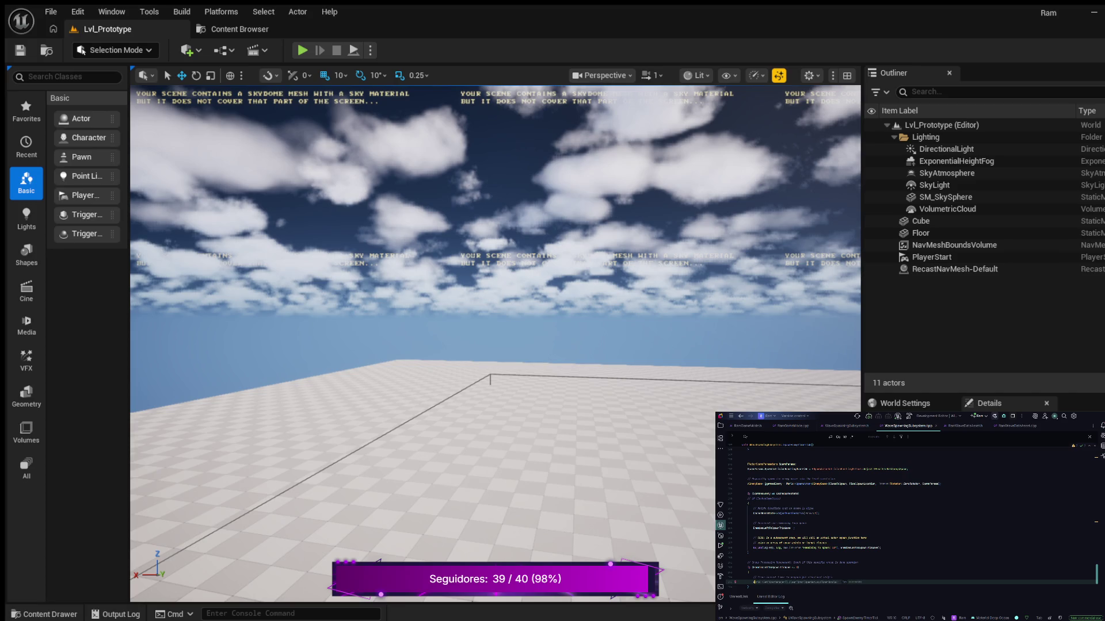
- Write the GetTimerManager().SetTimer call using SpawnLoopTimerHandle, accepting Rider's completion
text(d)
text(erManager())
text(.)
key(Tab)
key(Return)
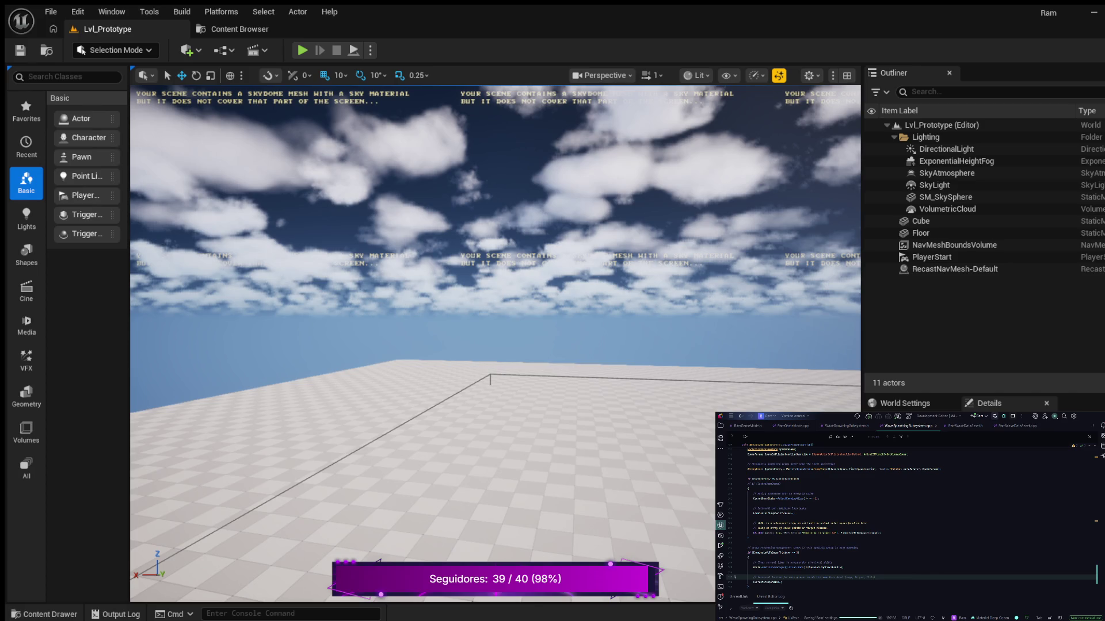
scroll(909, 518, down, 2)
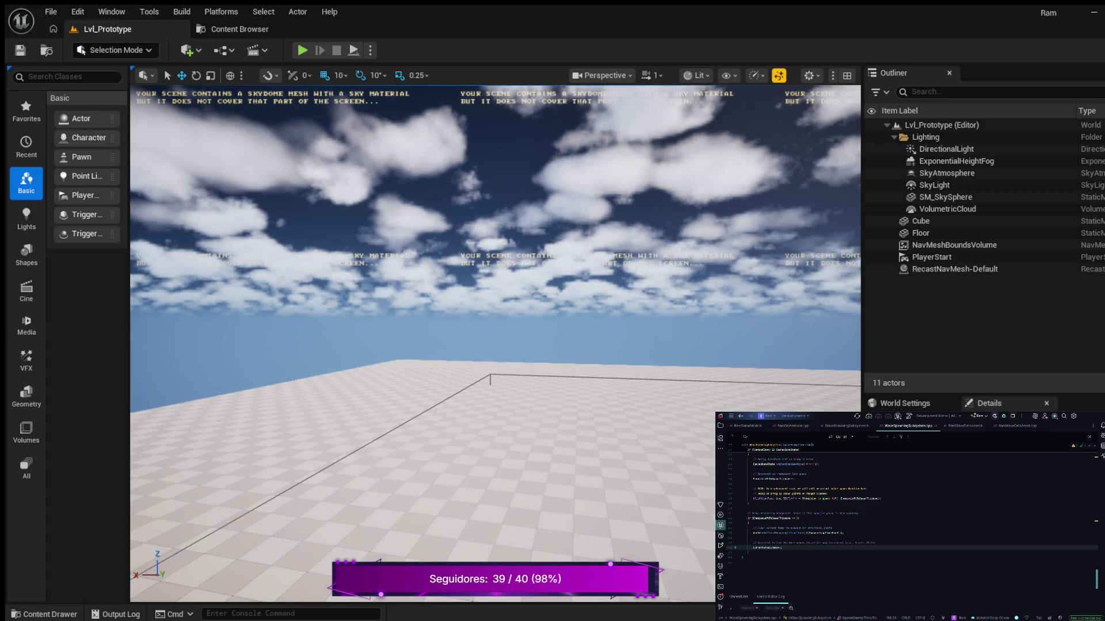
- Add a currentWaveIndex++; line using Rider's code completion
key(Return)
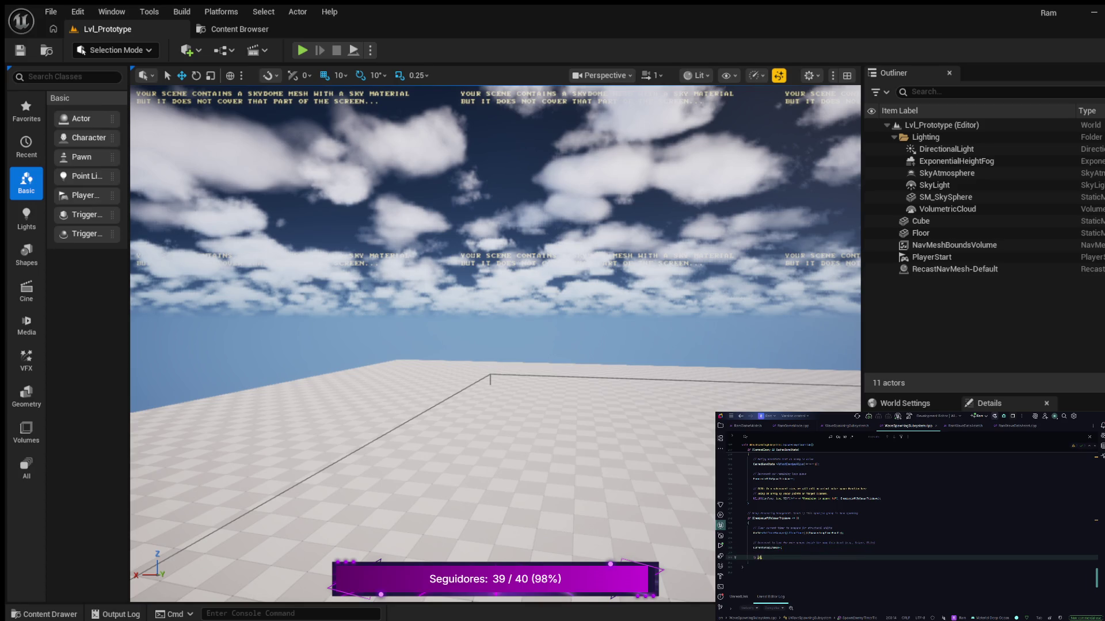
text(W)
key(Tab)
text(++;)
key(Tab)
text(;)
key(Tab)
key(Return)
key(Return)
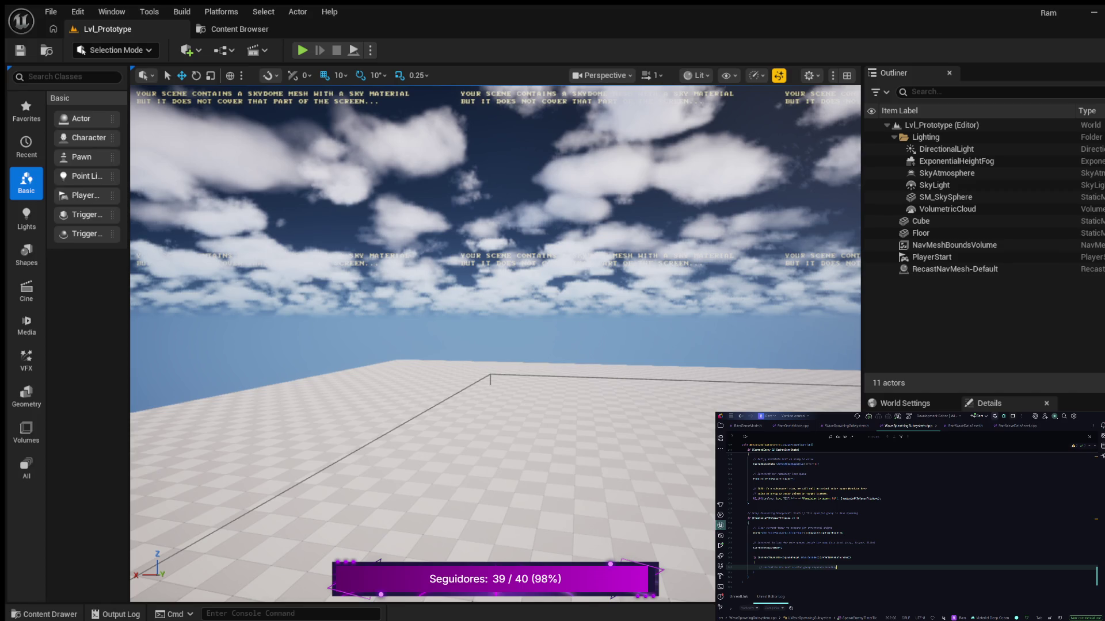
- Add an EnemiesLeftToSpawn assignment, accepting Rider's suggested right-hand side
key(Return)
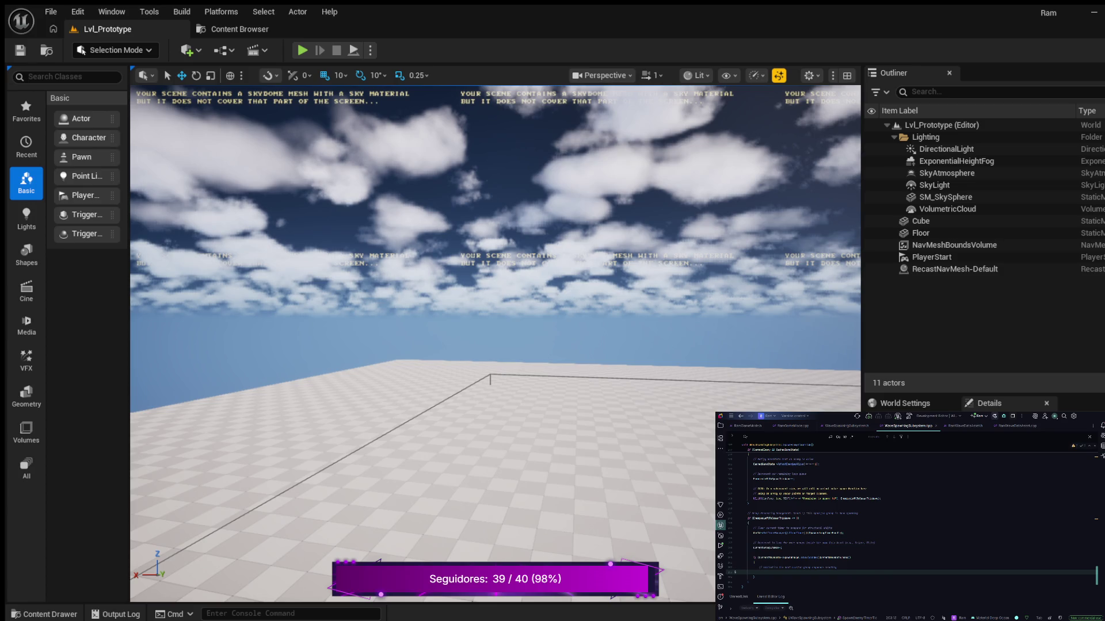
text(reate)
text(a)
text(S)
key(Return)
text(=)
key(Tab)
- Fix the TotalToSpawn statement so it reads the wave's EnemyCount
click(856, 572)
click(861, 573)
key(BackSpace)
key(BackSpace)
key(BackSpace)
text(])
text(EnemyCount;)
key(Return)
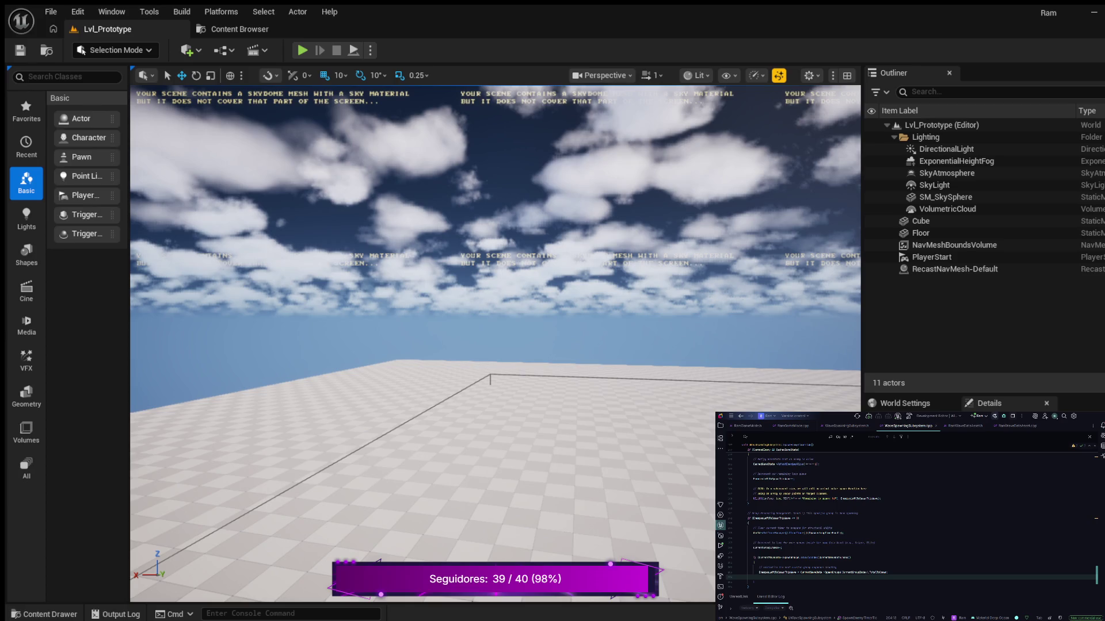
- Add a line below TotalToSpawn reading the current wave's Interval value
click(888, 573)
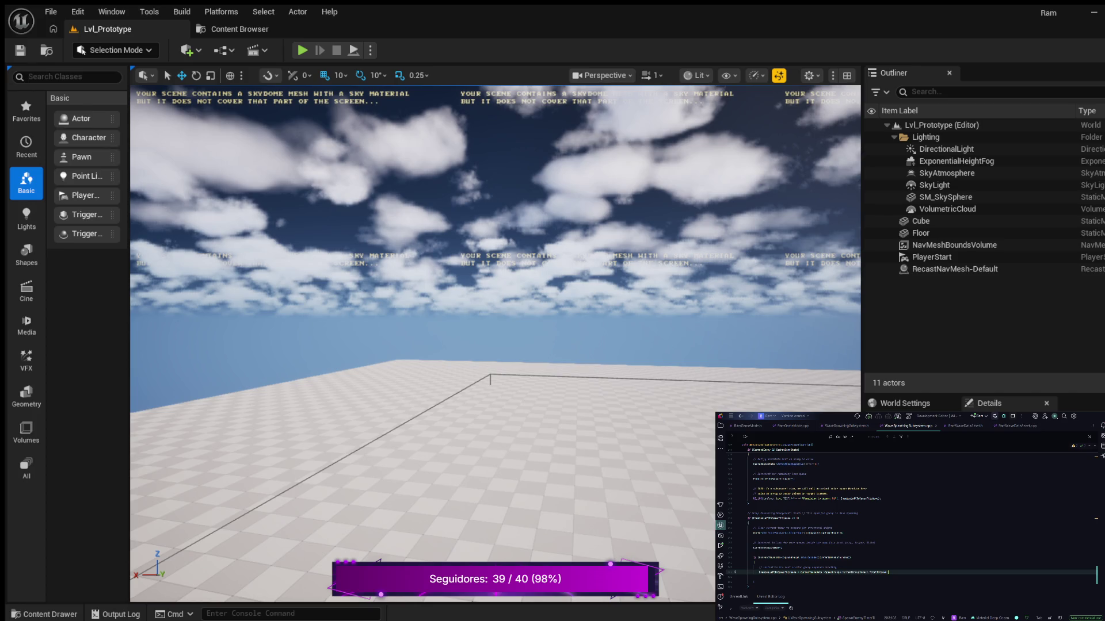
key(Return)
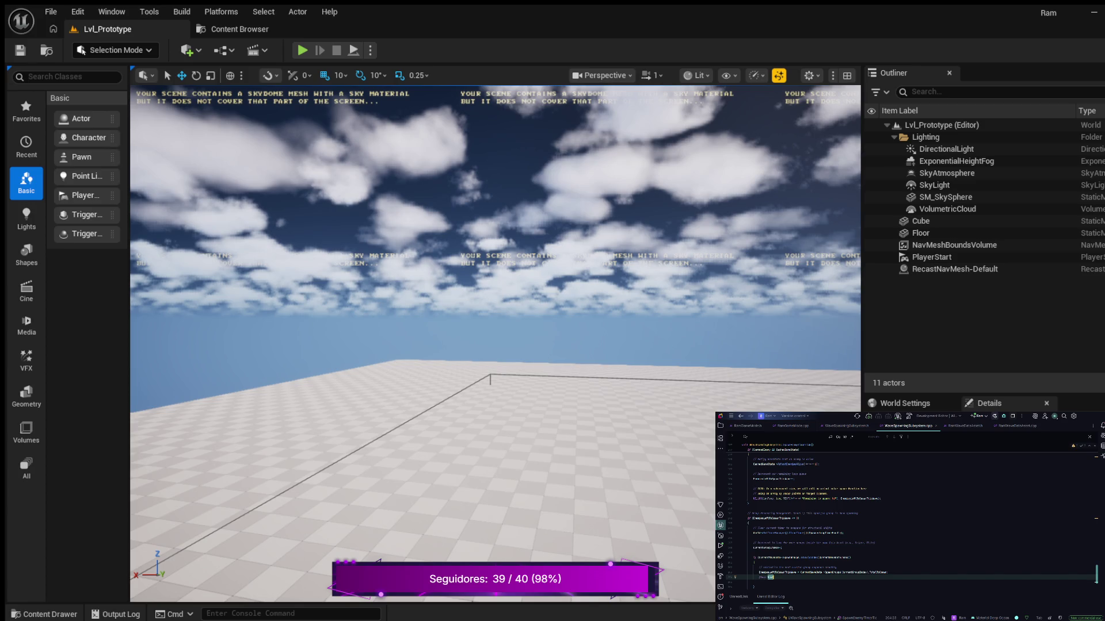
text(Interval)
text( ent)
click(884, 577)
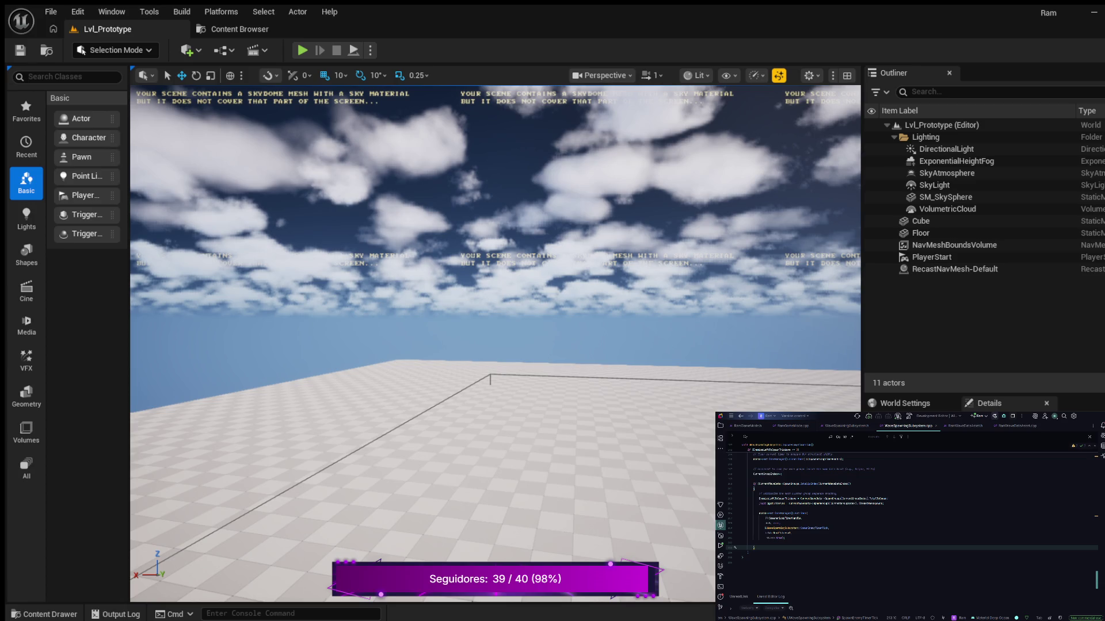
- Add an else block with braces after the loop block
key(Return)
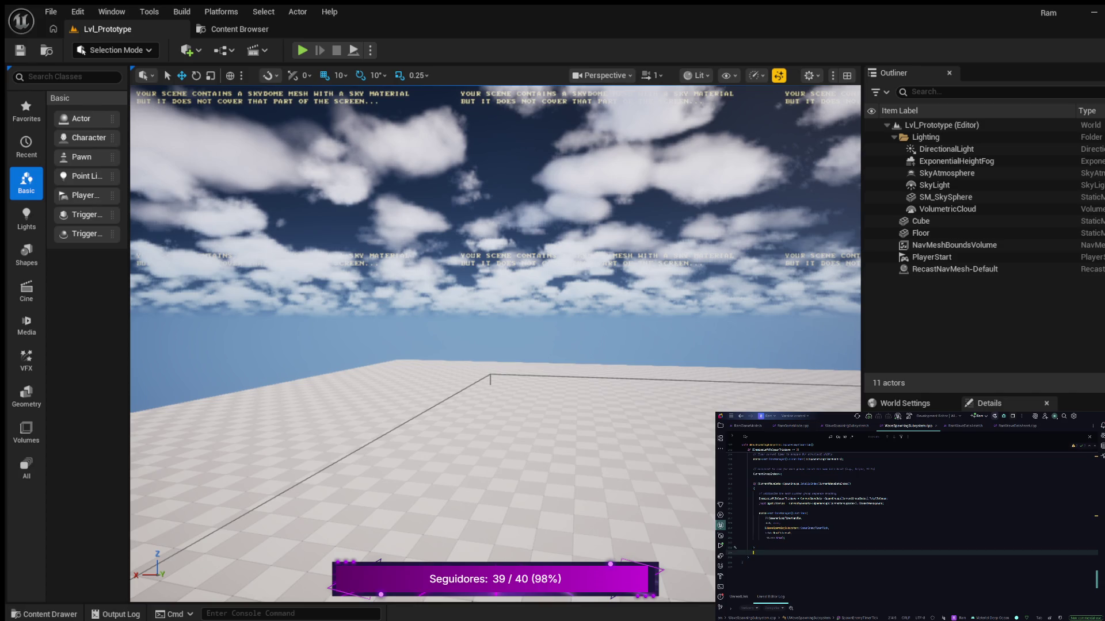
text(e)
key(Return)
text({)
key(Return)
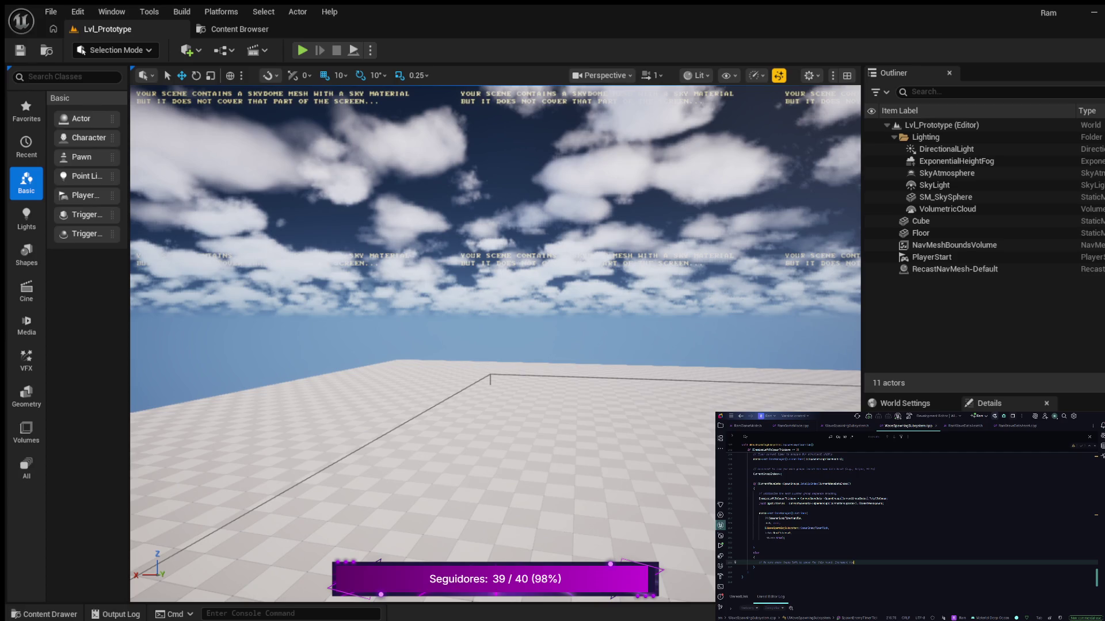
- Add CurrentWaveIndex++; in the else block and start a UE_LOG(LogTemp, Warning, TEXT(...)) line
key(Return)
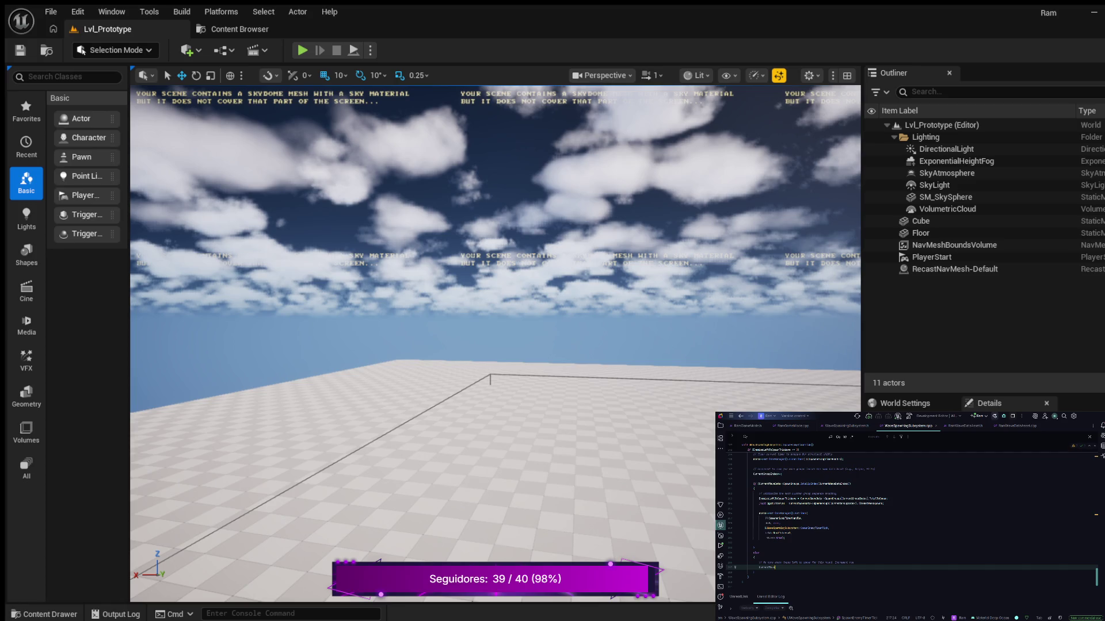
text(Index)
text(+)
text(+;)
key(Return)
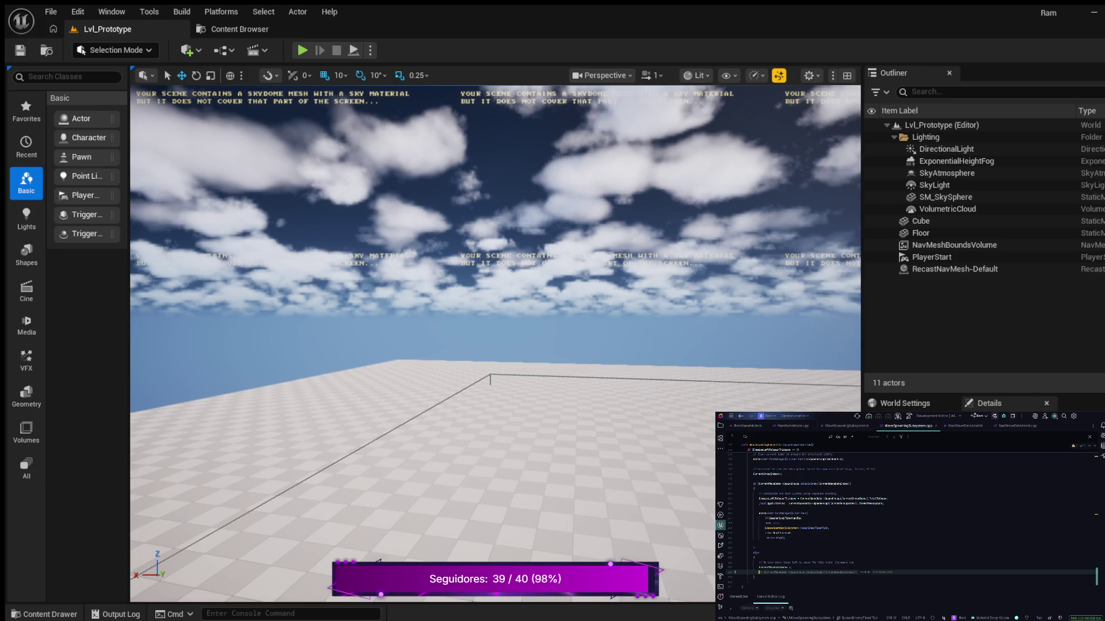
key(Escape)
text((LogTemp, )
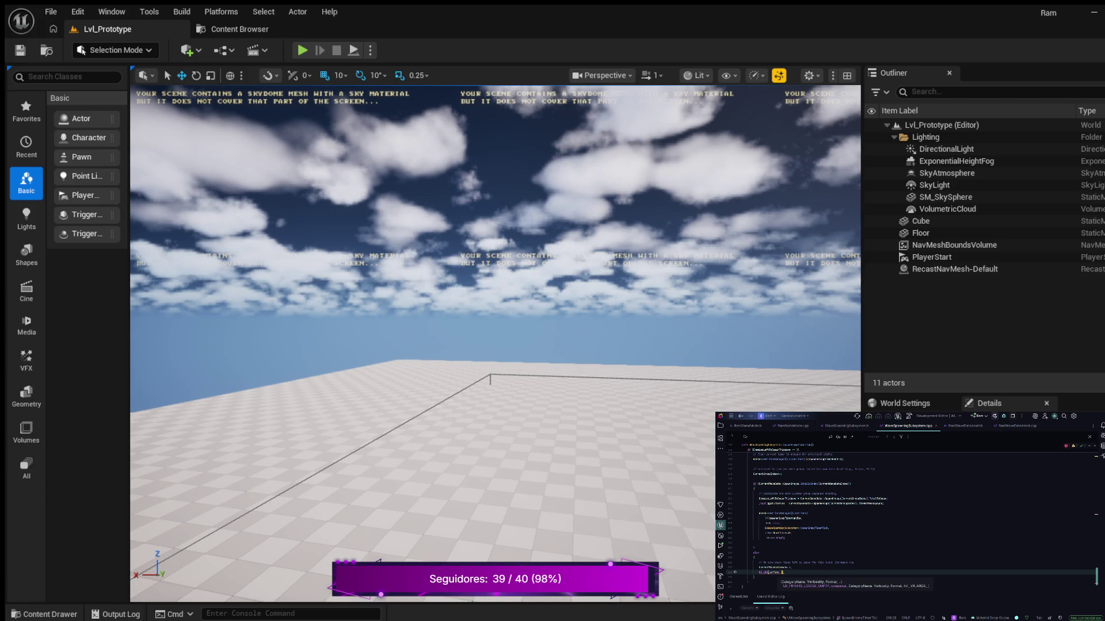
text(W)
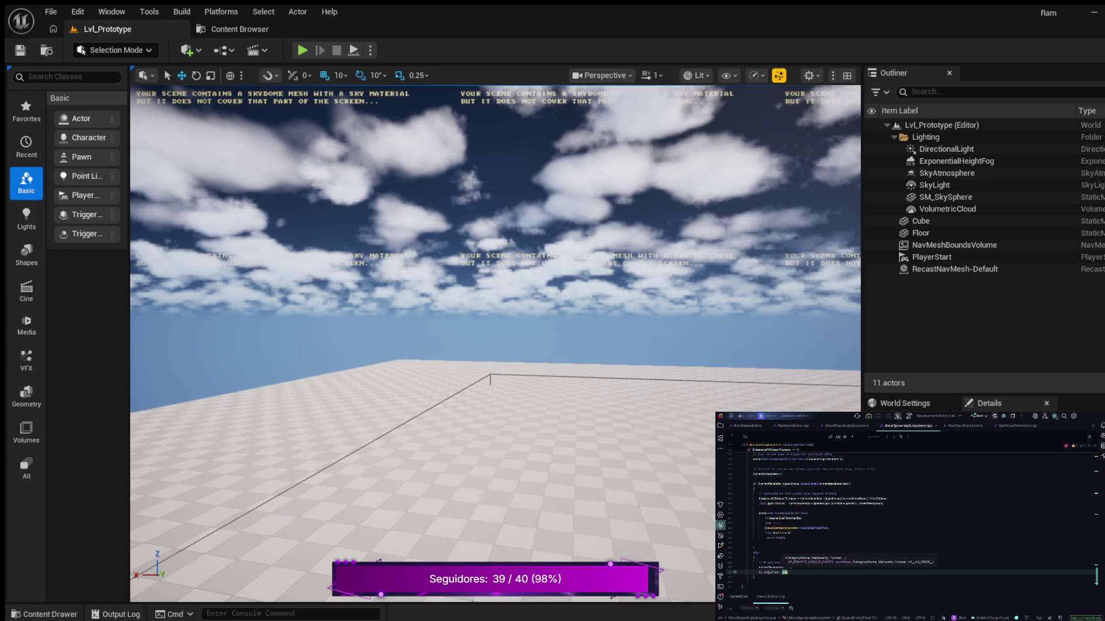
text(a, TE)
text(XT("")
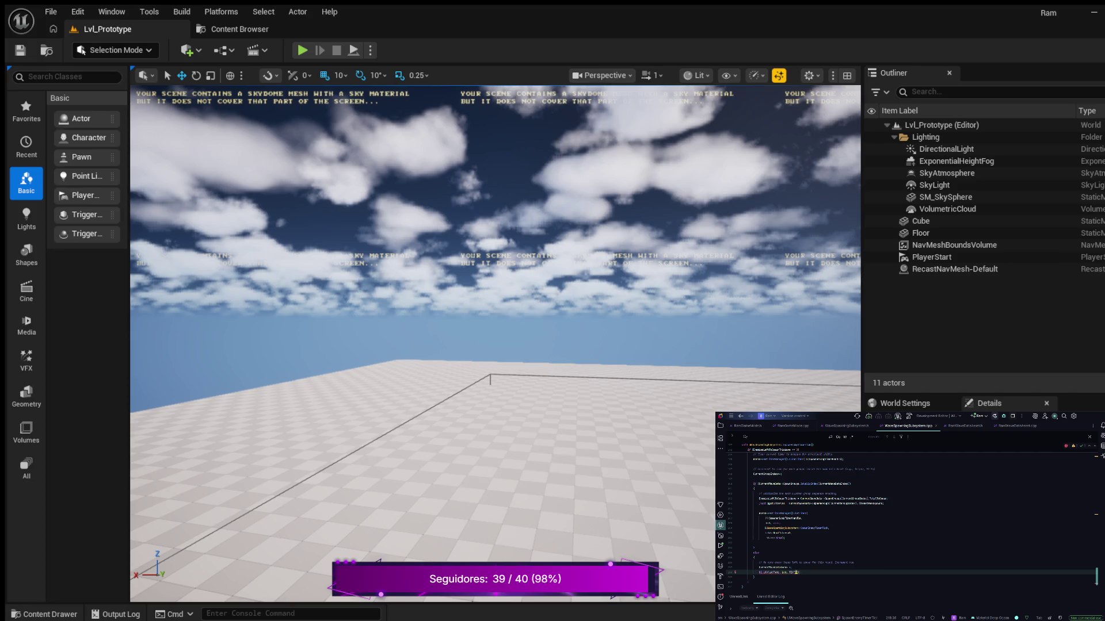
text(Wave)
text(s car)
click(865, 572)
- Add a %d placeholder to the log message and pass CurrentWaveIndex as its argument
text(%daveInd)
text(ex)
text( + 1)
text(, )
text(C)
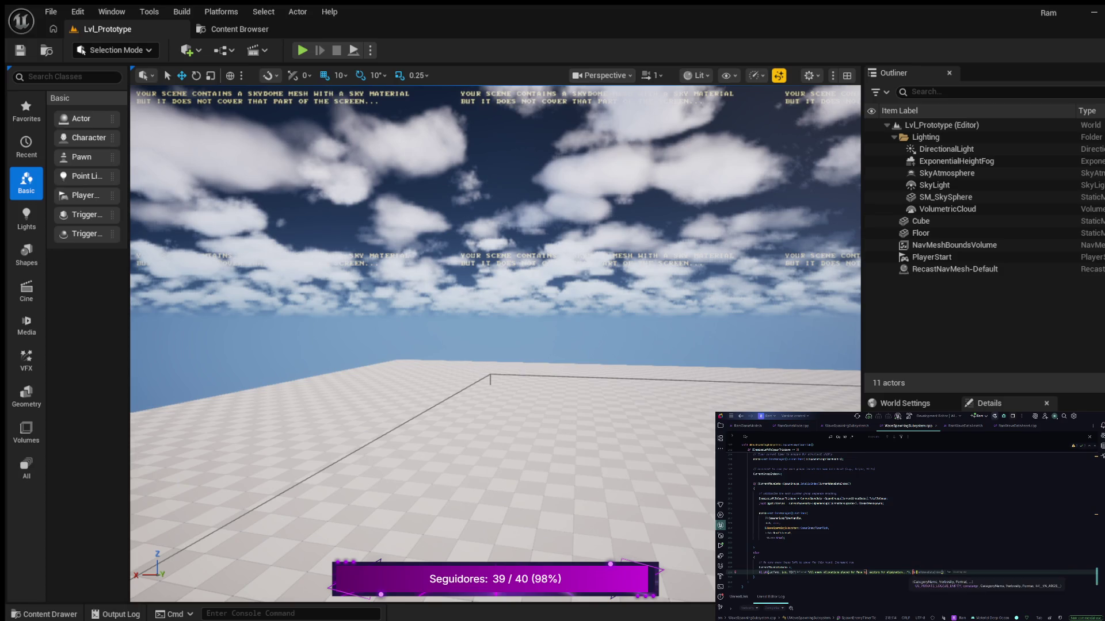
key(Tab)
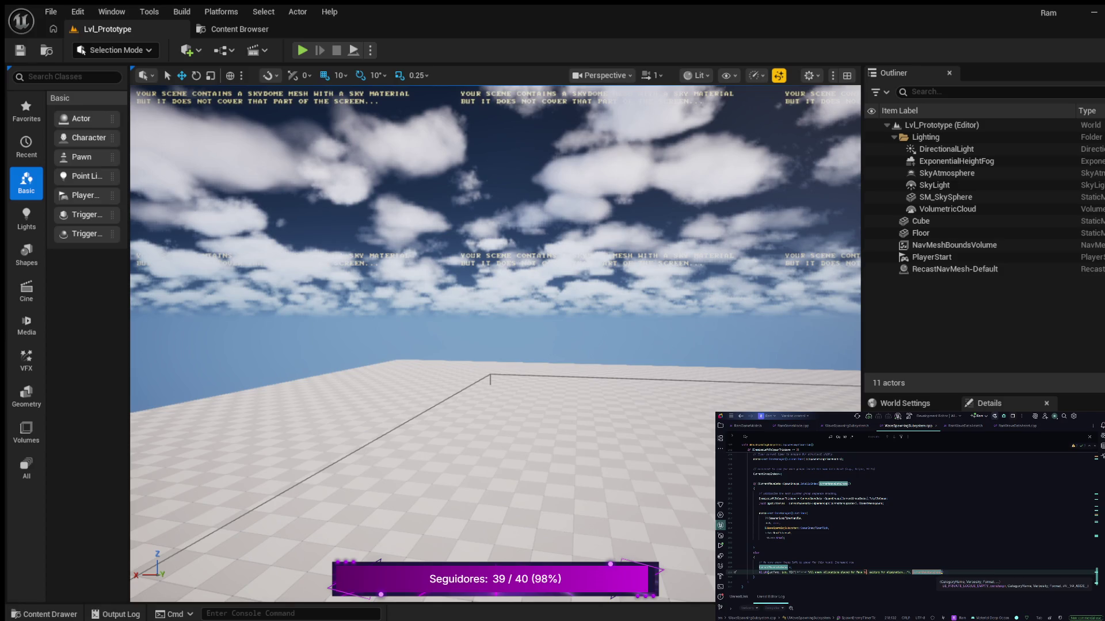
click(853, 562)
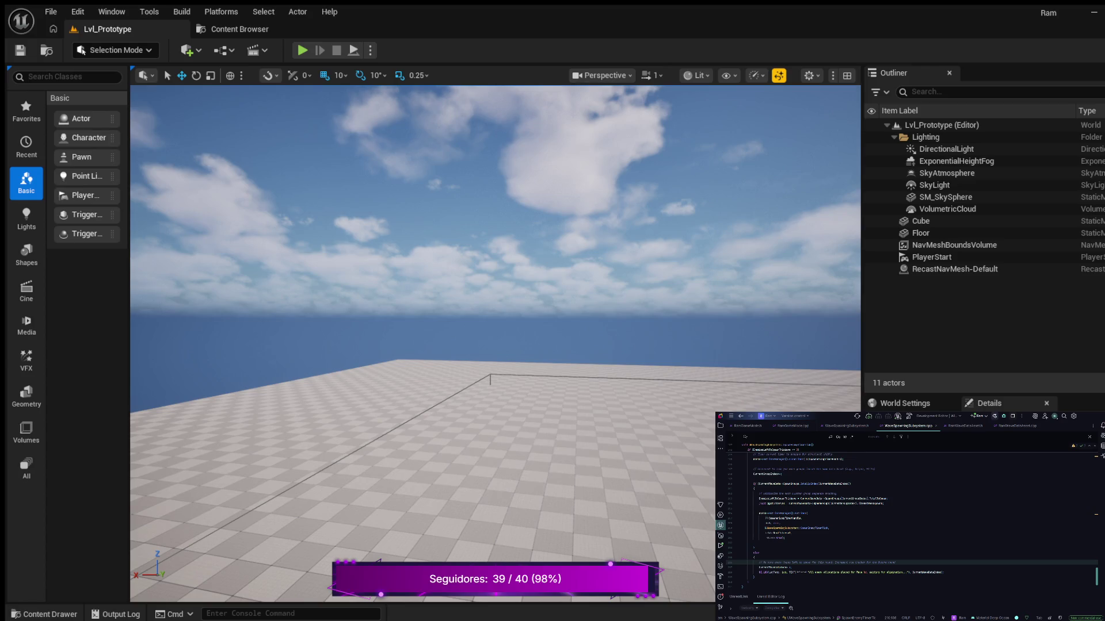
- Rebuild the project with Ctrl+Shift+B
scroll(909, 506, down, 2)
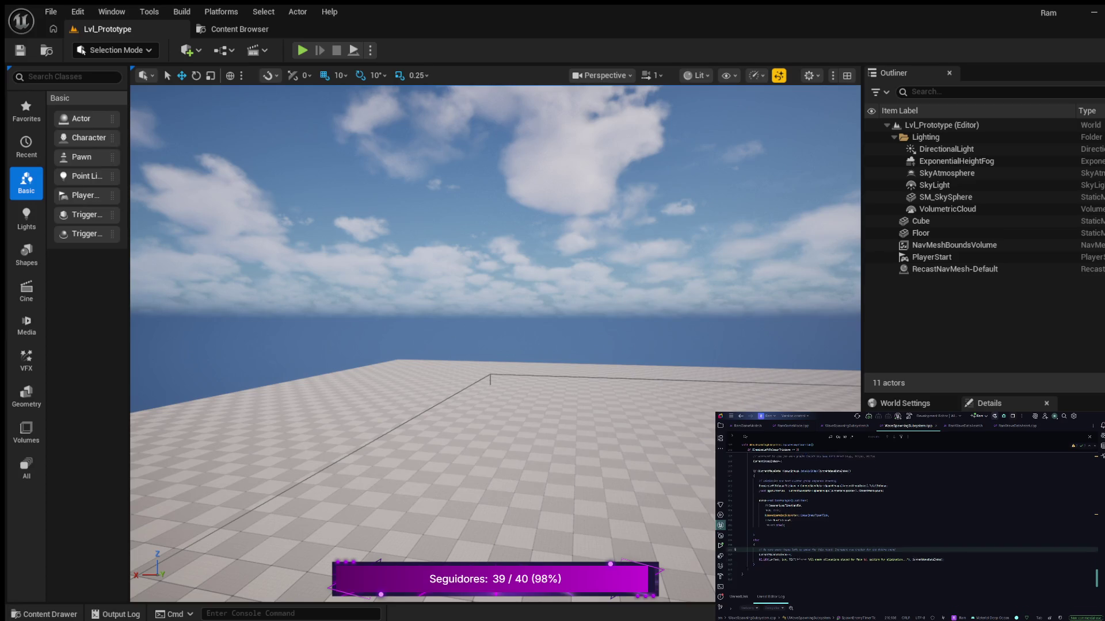
scroll(909, 507, down, 5)
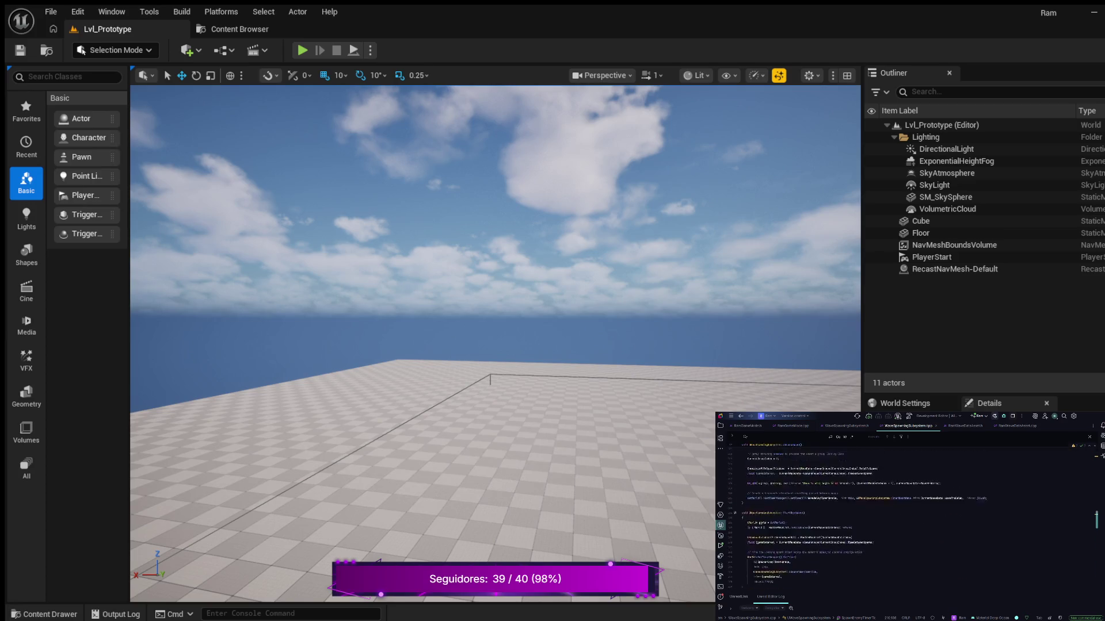
scroll(909, 512, up, 10)
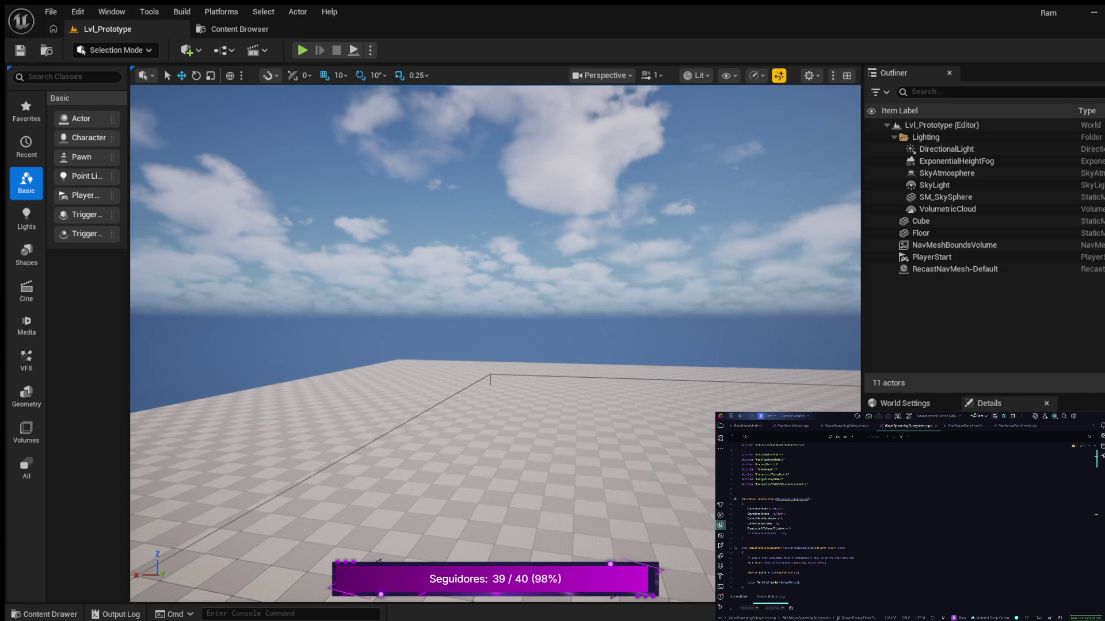
scroll(909, 512, down, 10)
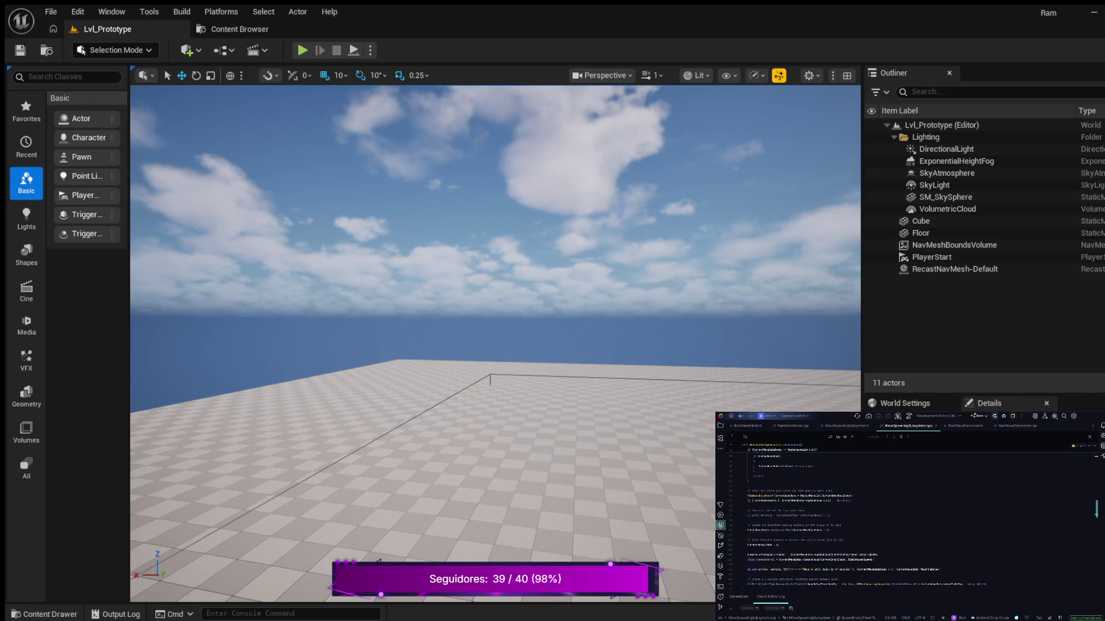
scroll(908, 512, down, 4)
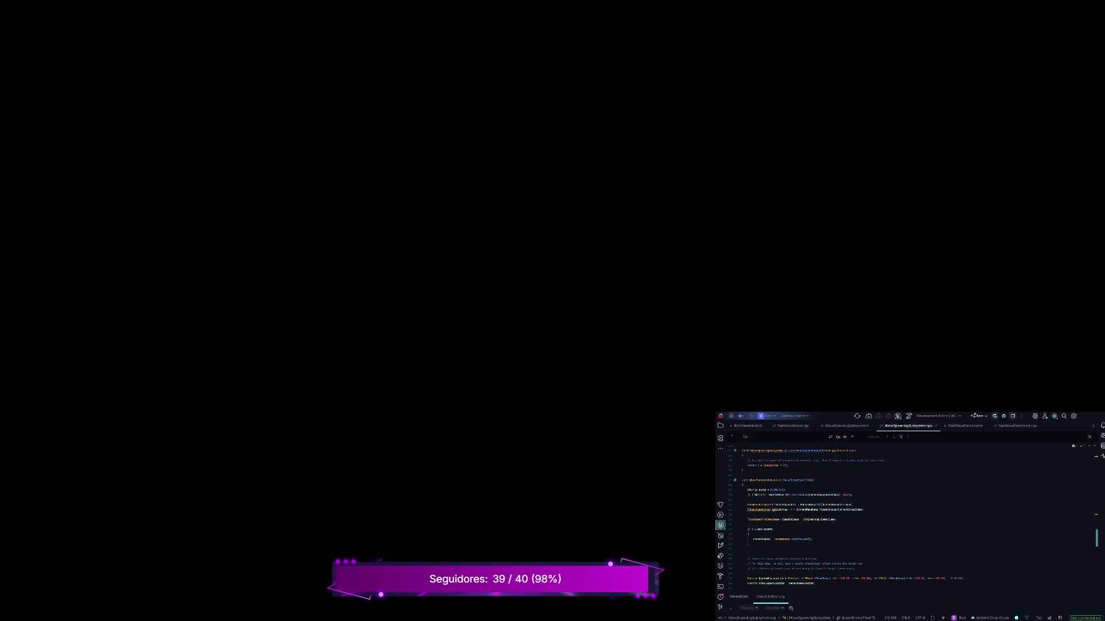
key(ctrl+shift+b)
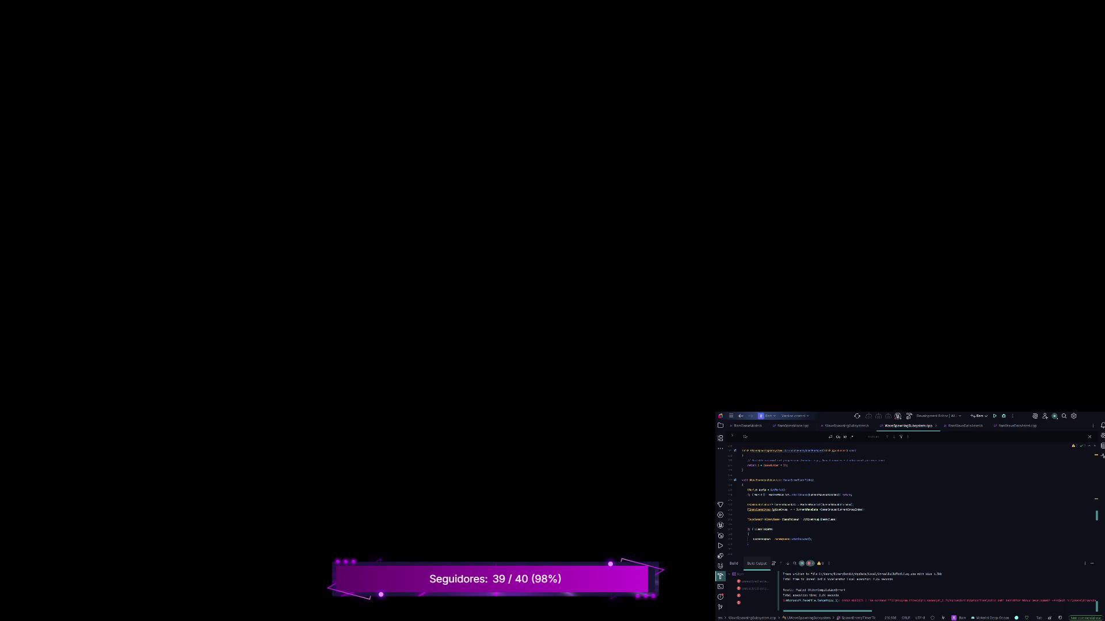
- Review the red linker errors in Build Output and show the Solution file tree
scroll(938, 590, up, 1)
scroll(938, 590, up, 1)
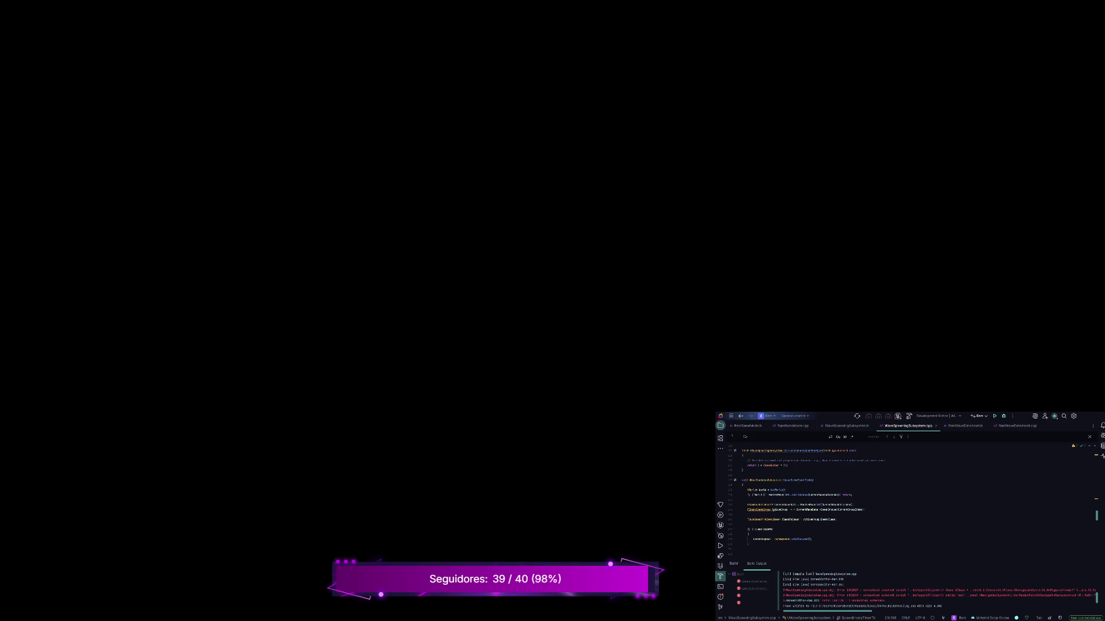
click(721, 426)
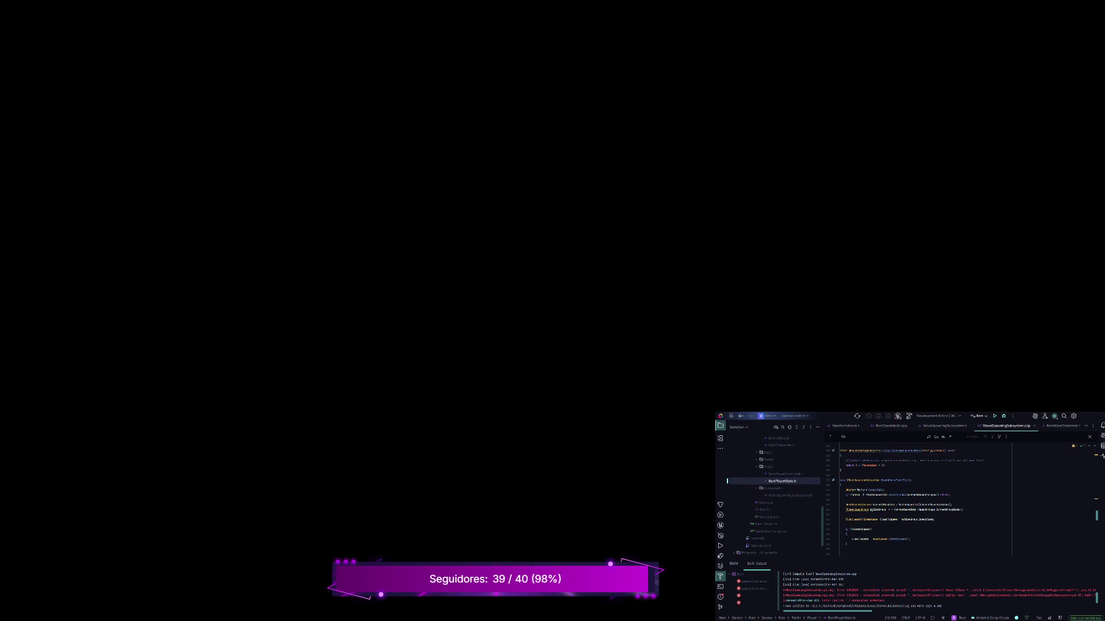
- Open Ram.Build.cs and append a module name to PublicDependencyModuleNames
double_click(727, 516)
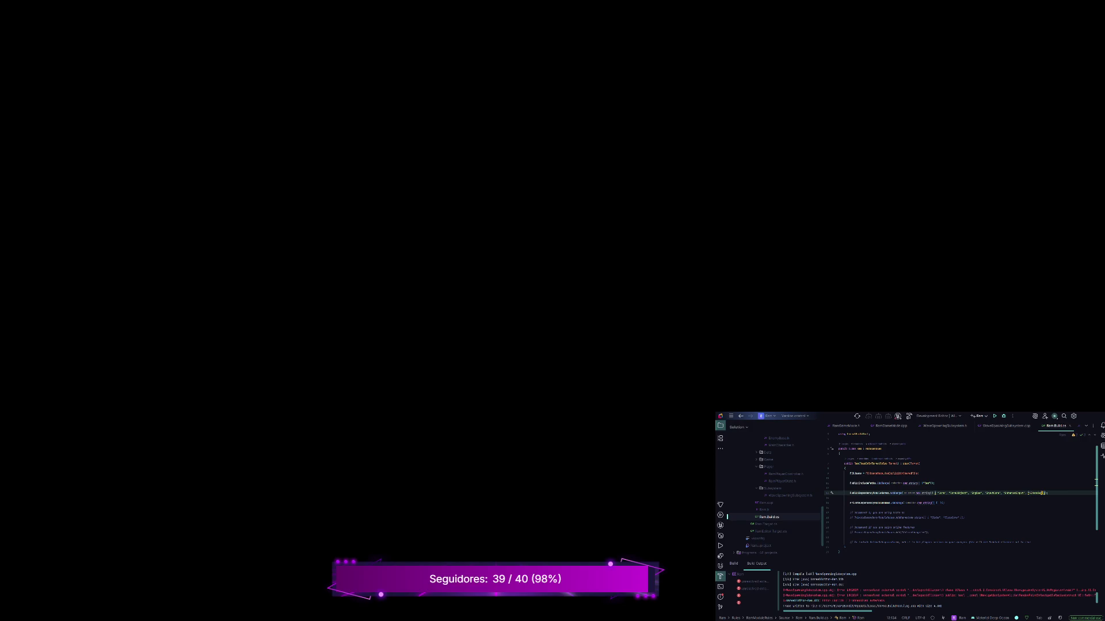
text(",)
text( "NavigationSyste)
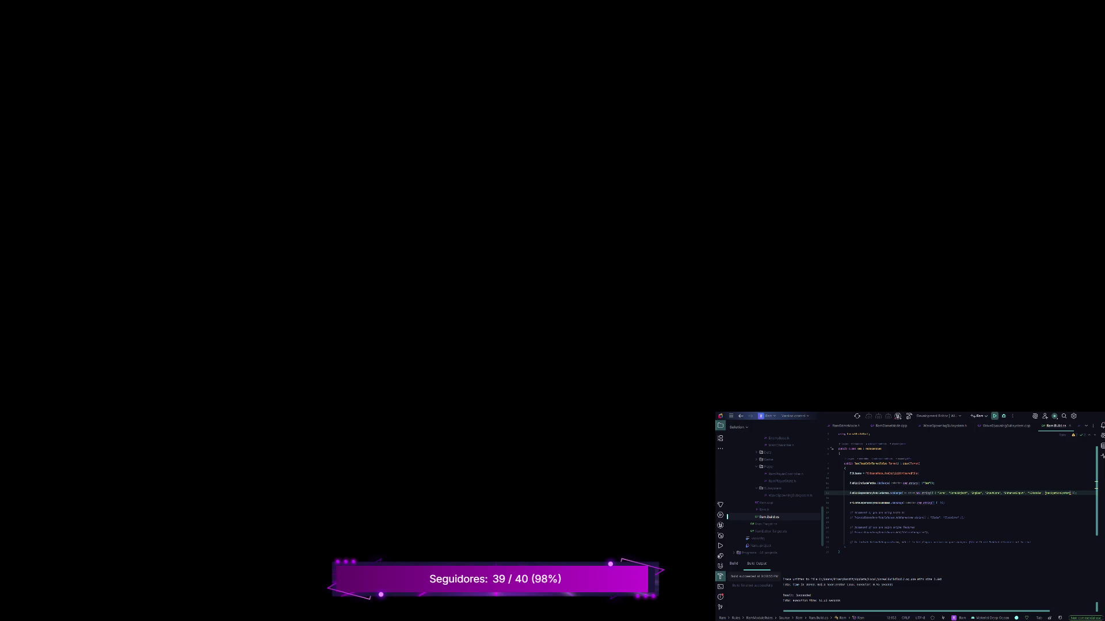
- Build and launch the Unreal Editor from Rider, then close the Ram.Build.cs tab
click(994, 416)
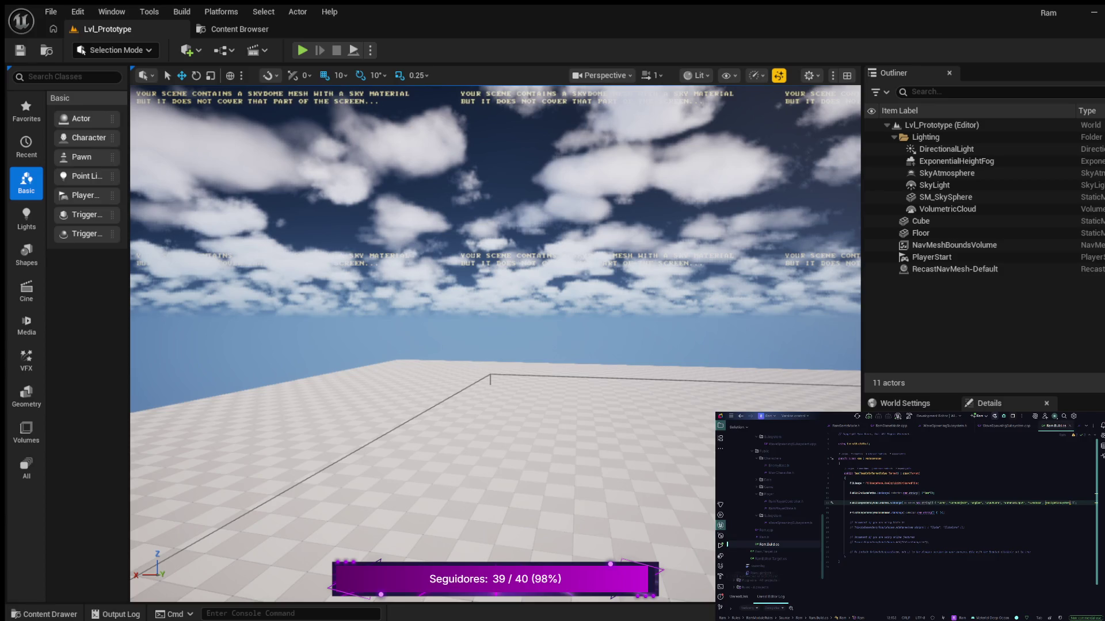
key(ctrl+F4)
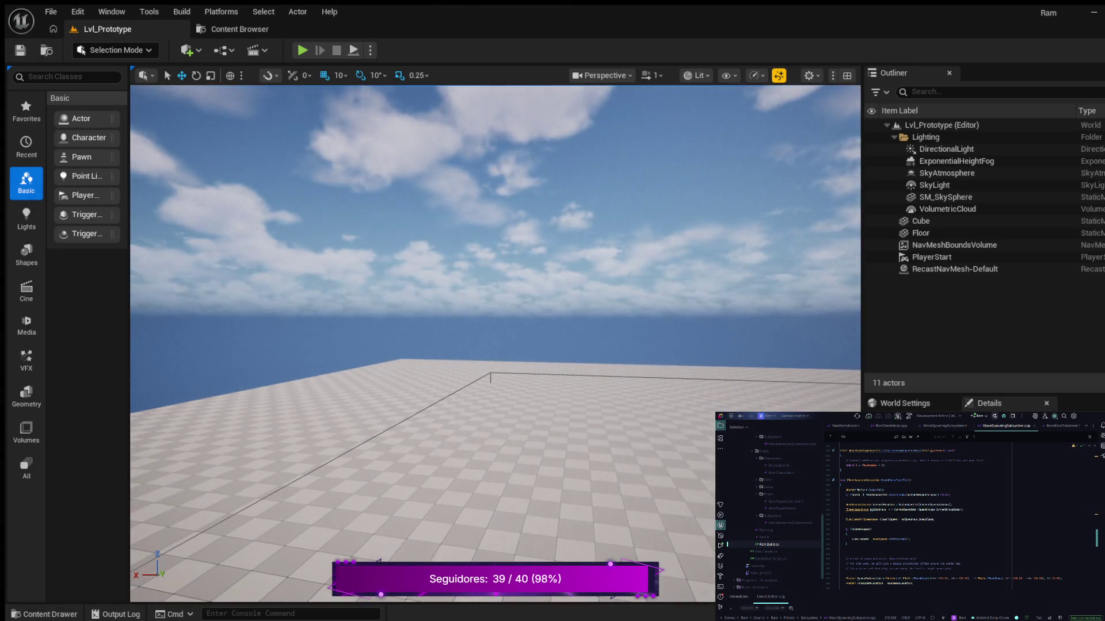
key(ctrl+space)
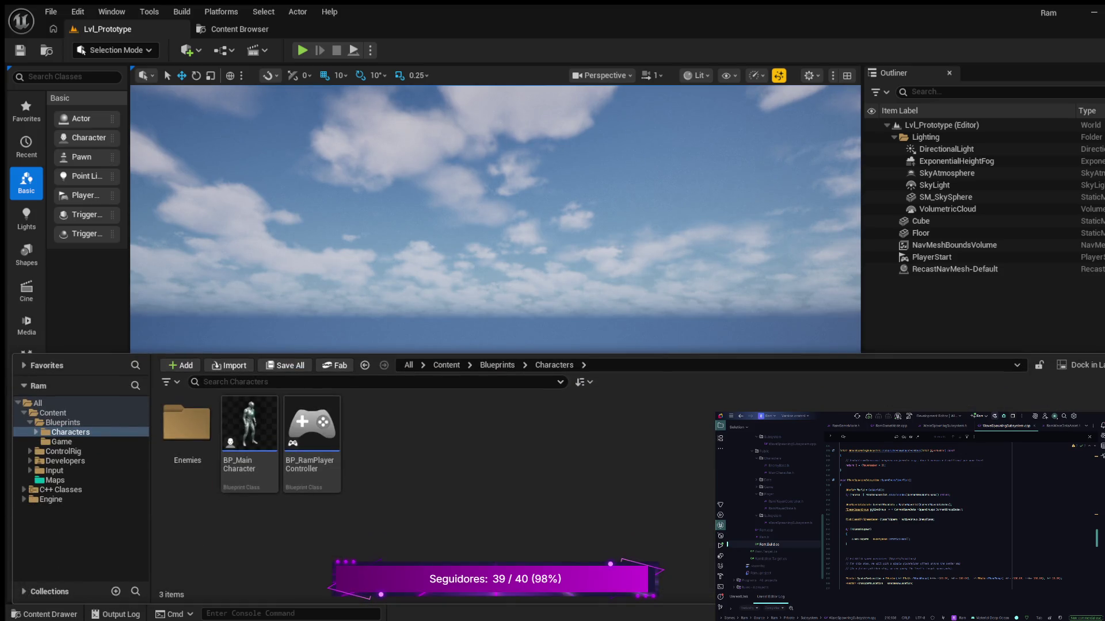
- Collapse Blueprints and create a new folder named Data under the top-level Content folder
key(shift+Up)
key(Left)
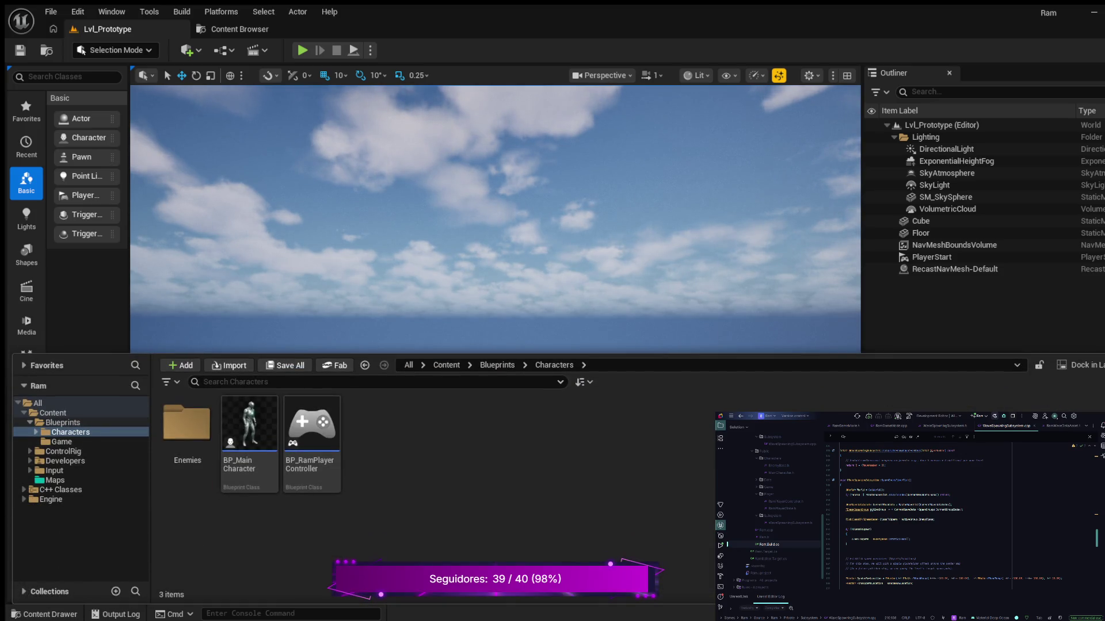
click(53, 413)
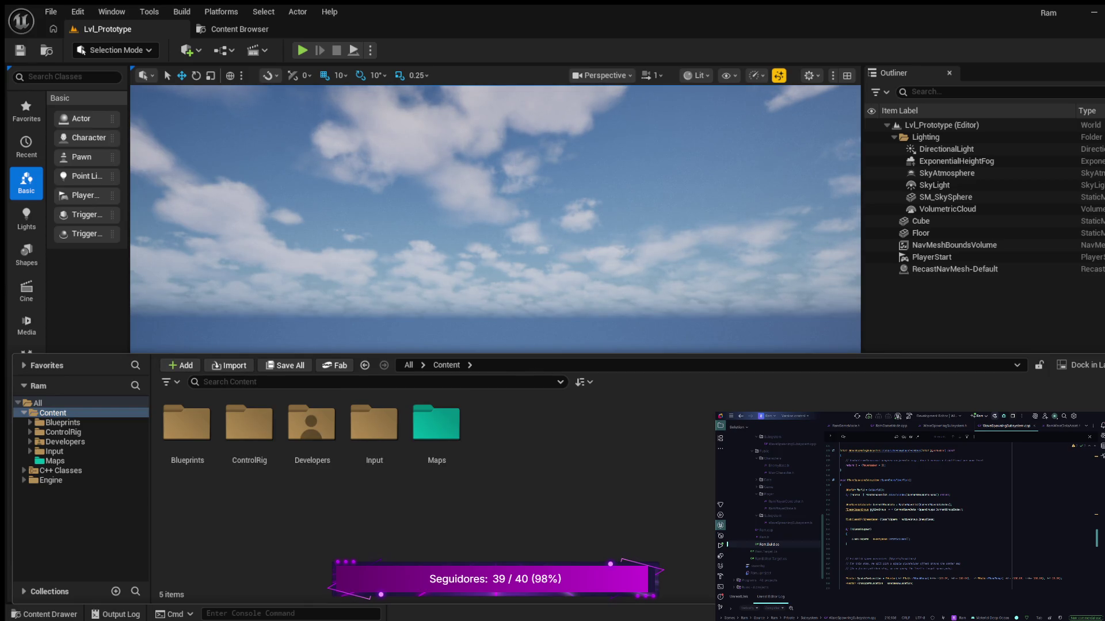
key(ctrl+shift+n)
text(Data)
key(Return)
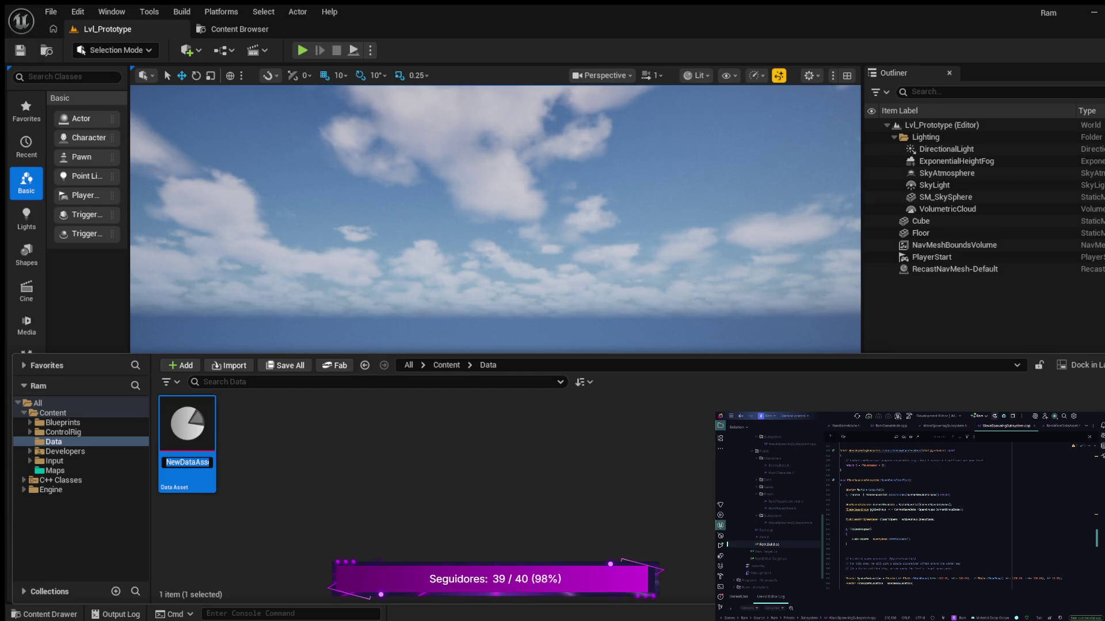
- Name the new data asset DA_Wave1 and add a spawn group to its wave
text(DA_Wave)
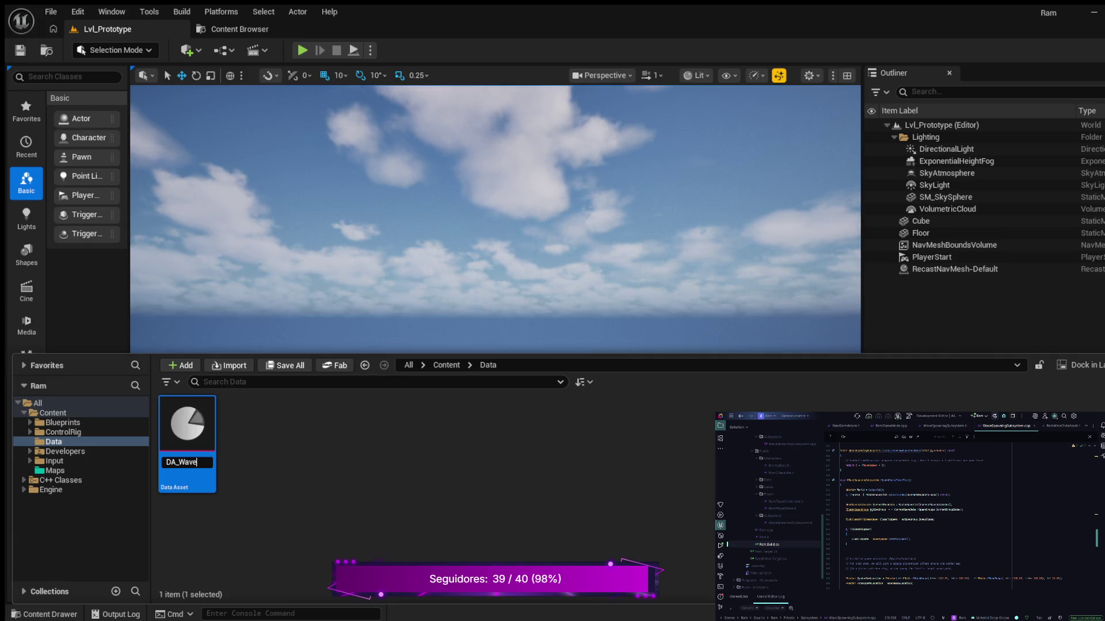
text(1)
key(Return)
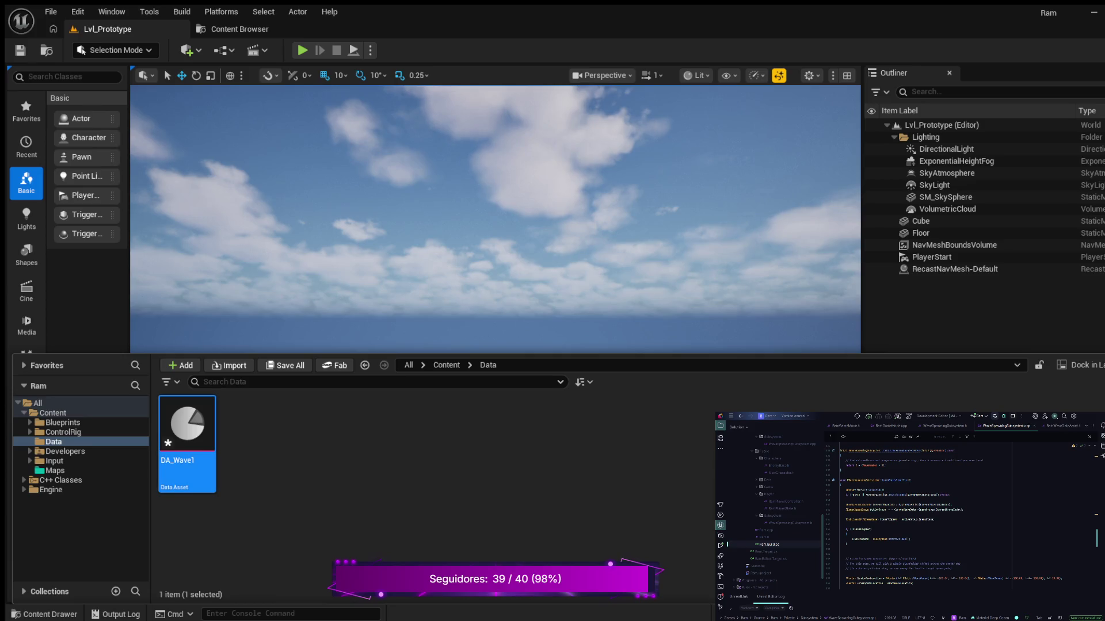
key(ctrl+space)
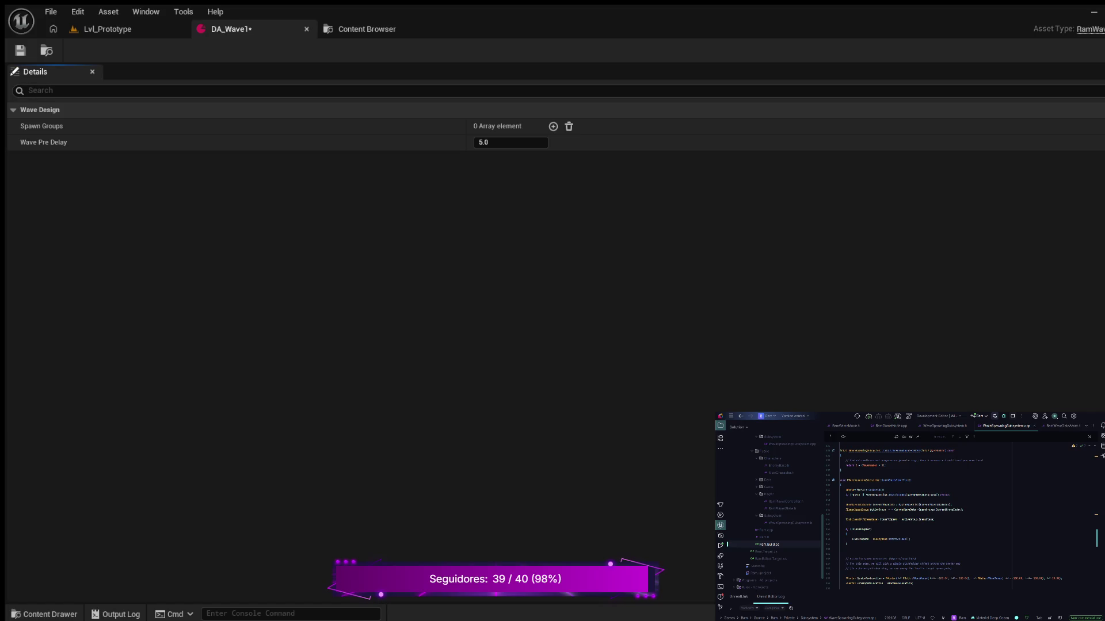
click(553, 126)
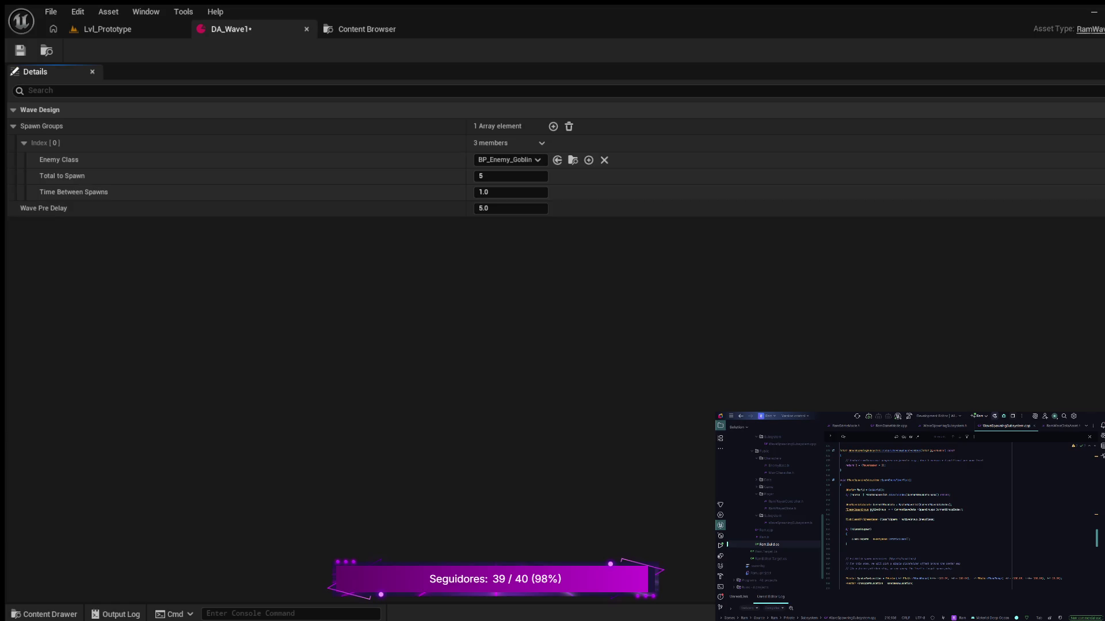
- Set DA_Wave1's Wave Pre Delay to 4.0 and save the asset
click(510, 209)
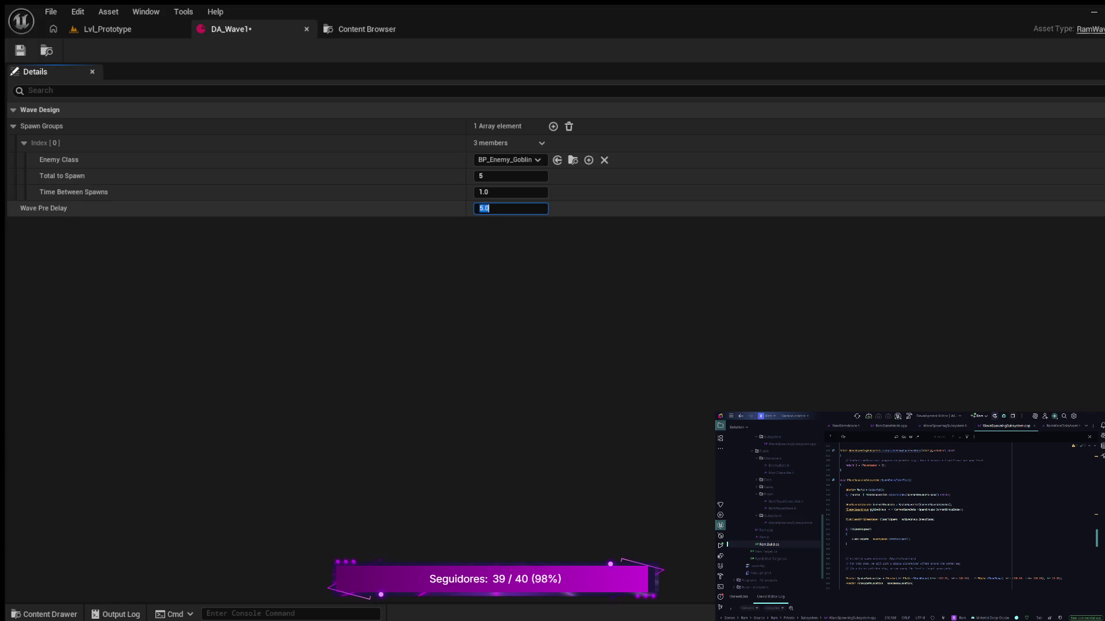
text(4)
key(Return)
click(20, 50)
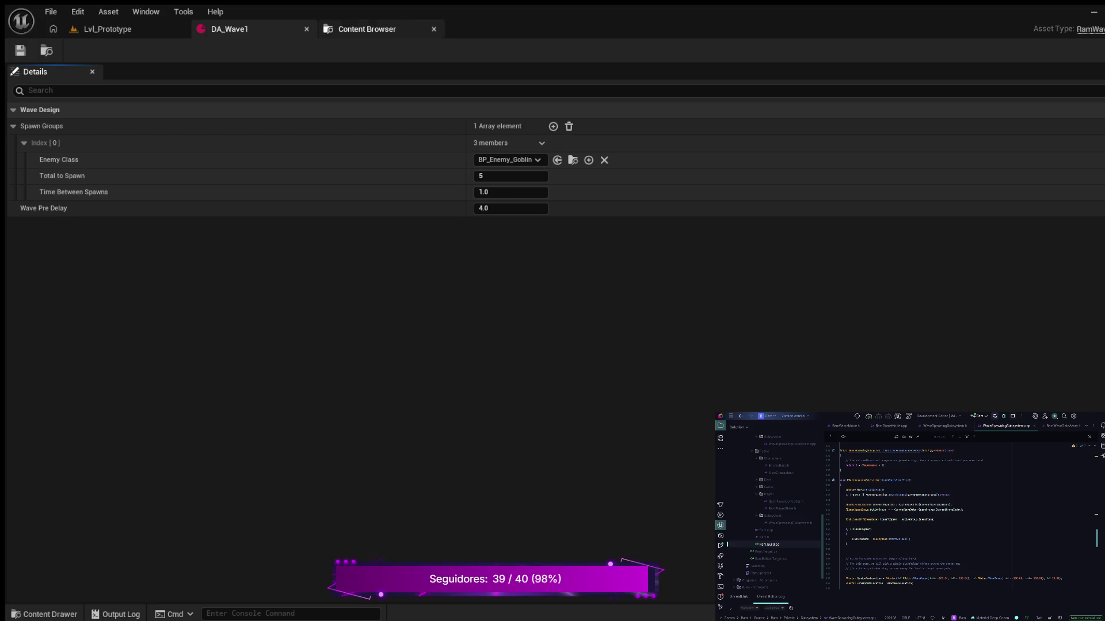
key(ctrl+space)
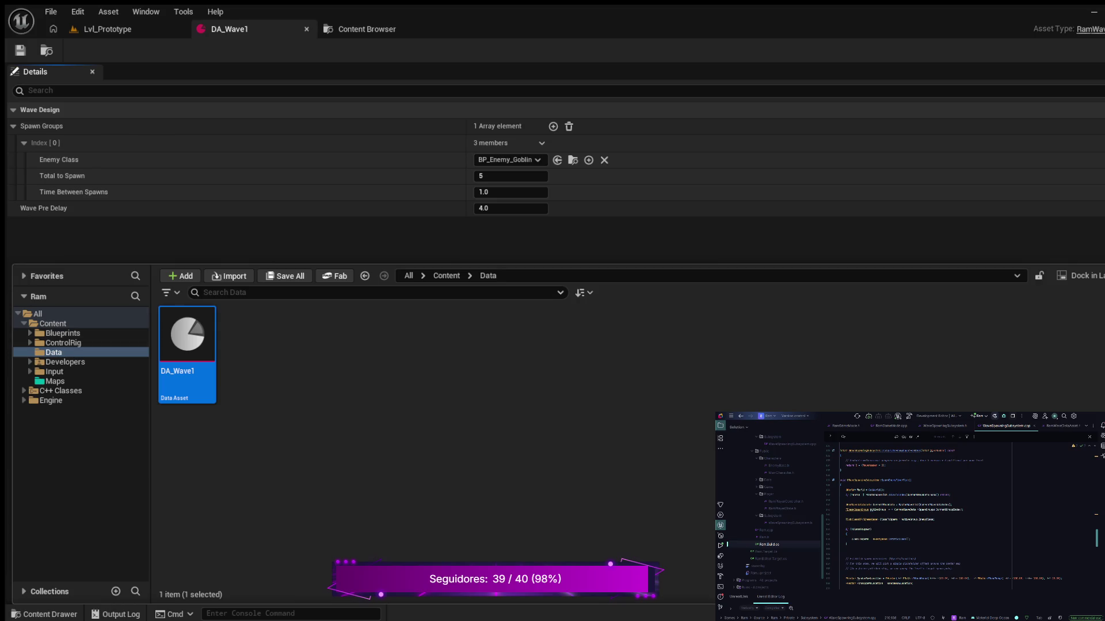
- Open BP_RamGameMode from the Content/Blueprints/Game folder
click(29, 333)
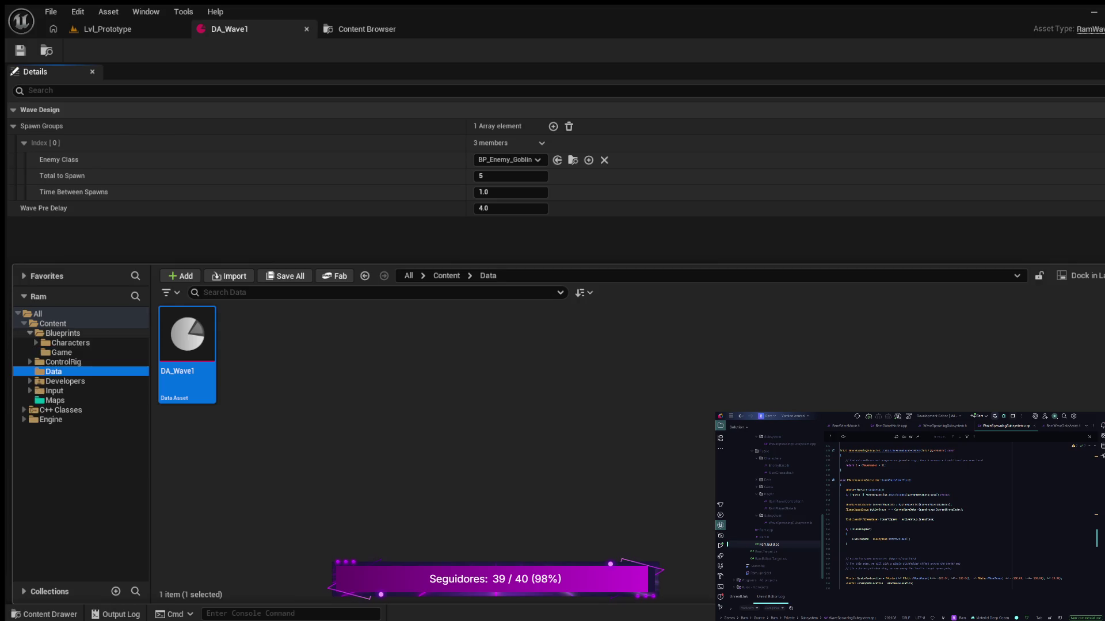
click(61, 334)
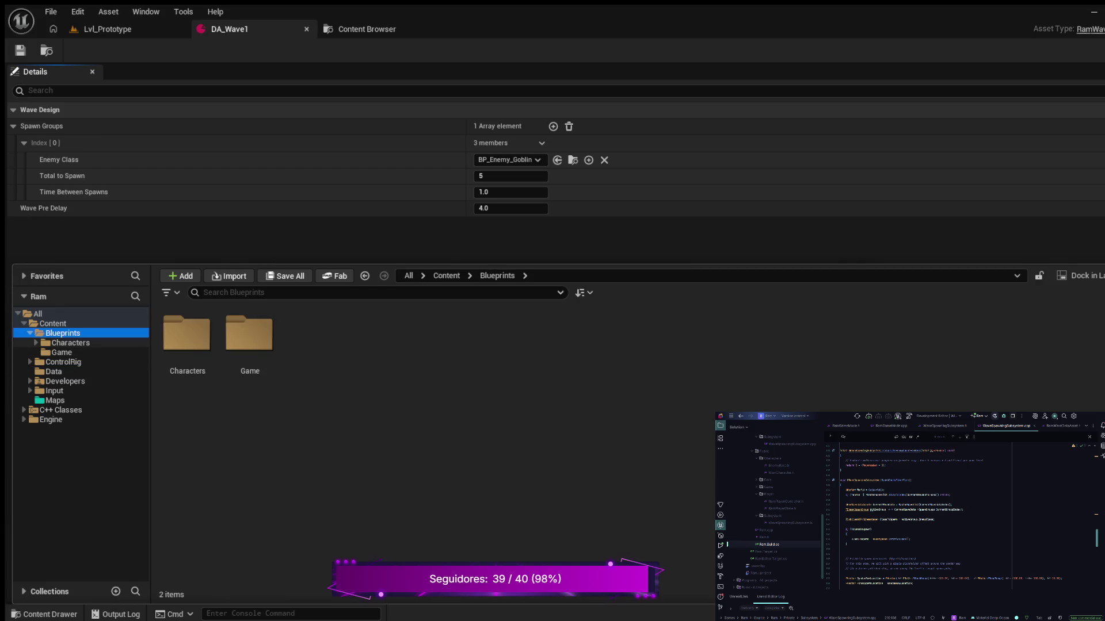
click(62, 352)
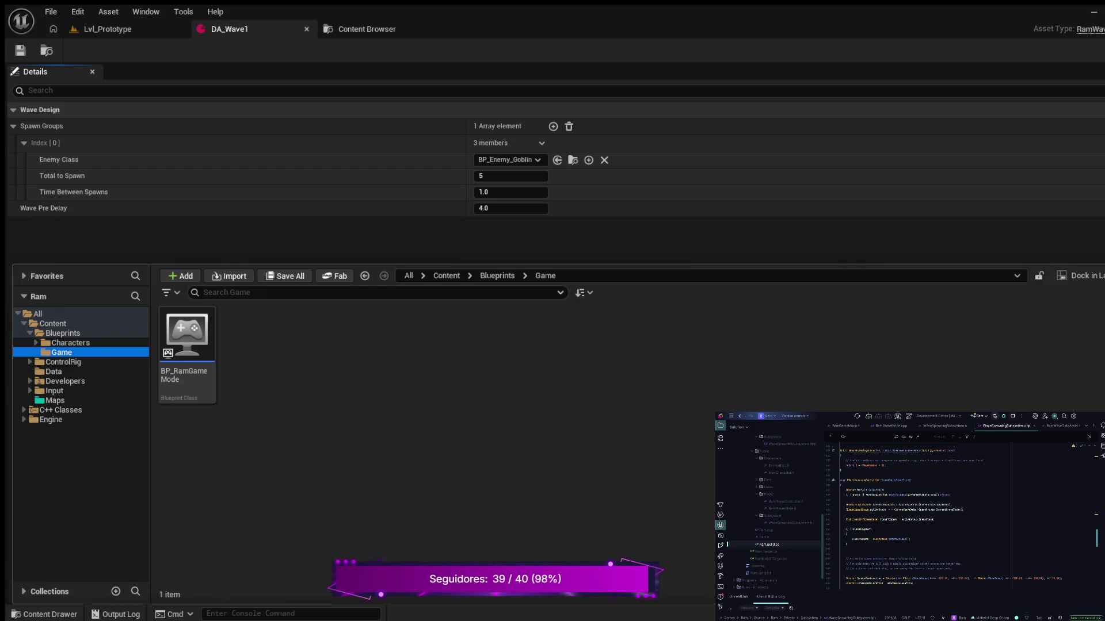
double_click(187, 337)
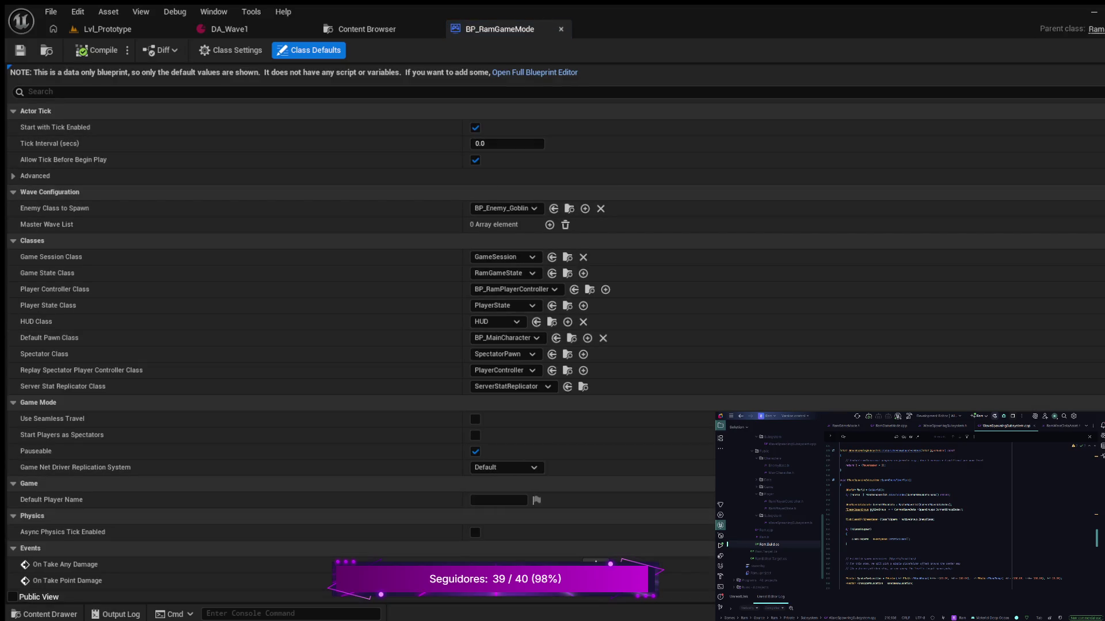
- Add DA_Wave1 as the first Master Wave List entry in BP_RamGameMode and compile it
click(535, 72)
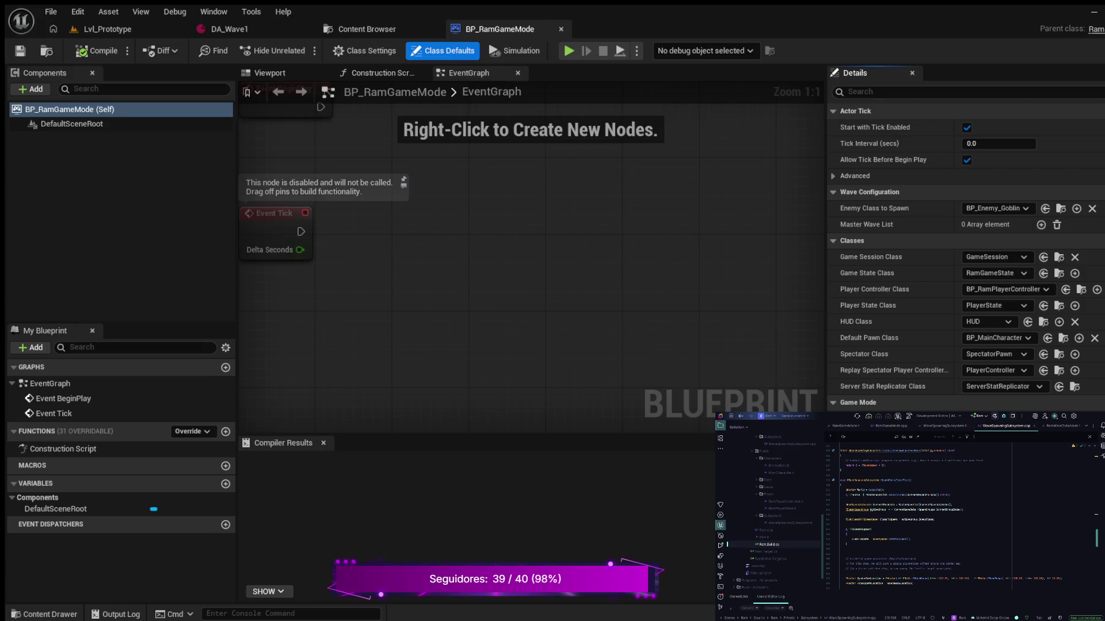
click(1040, 224)
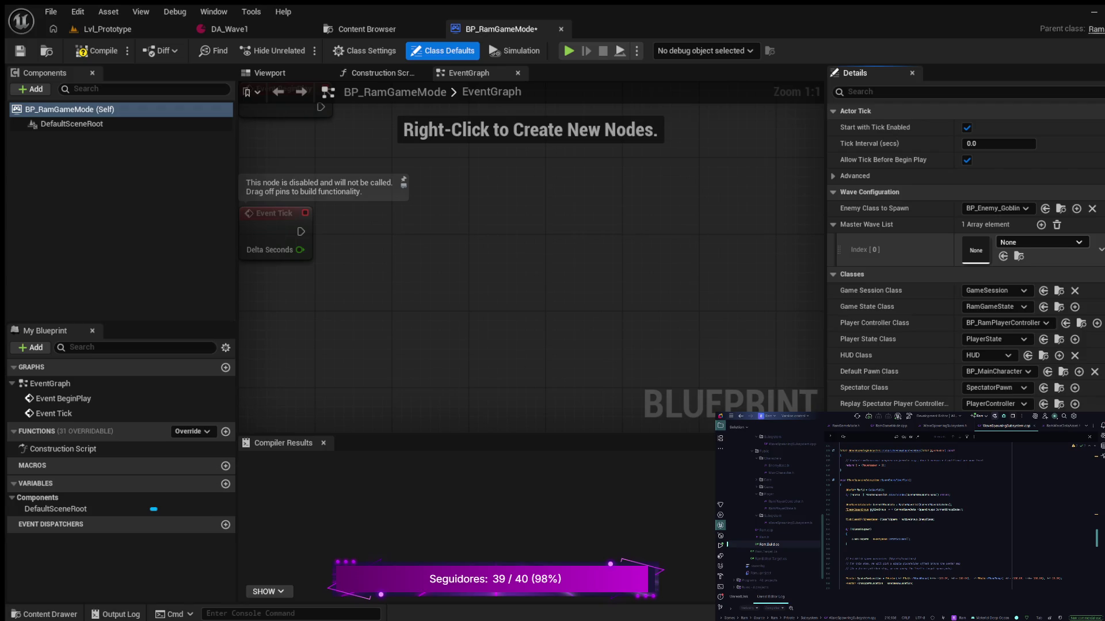
click(1003, 256)
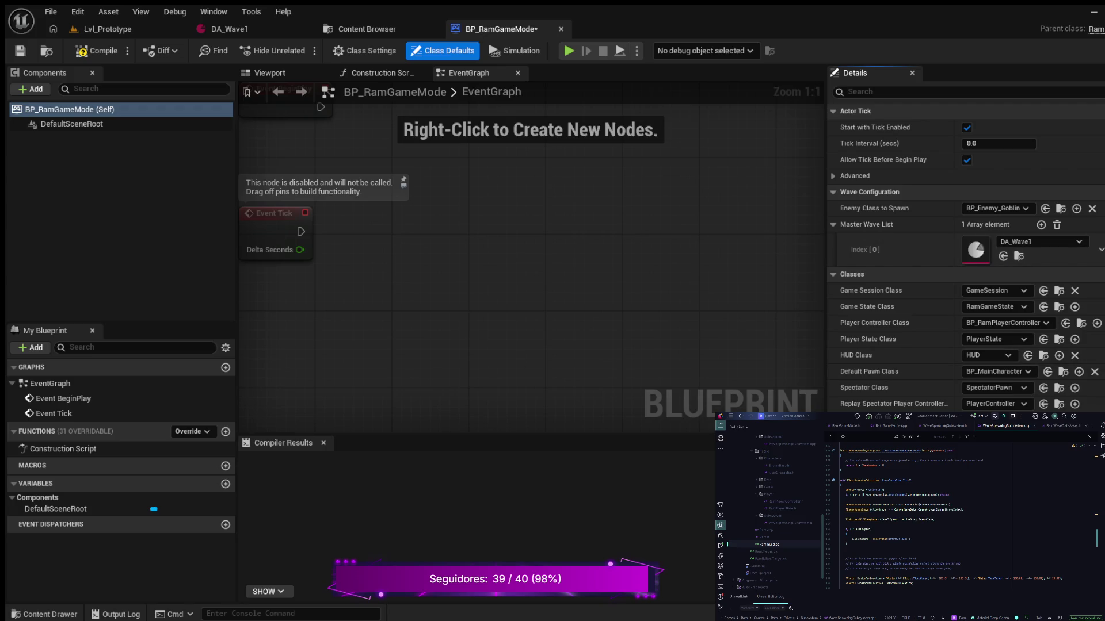
click(95, 51)
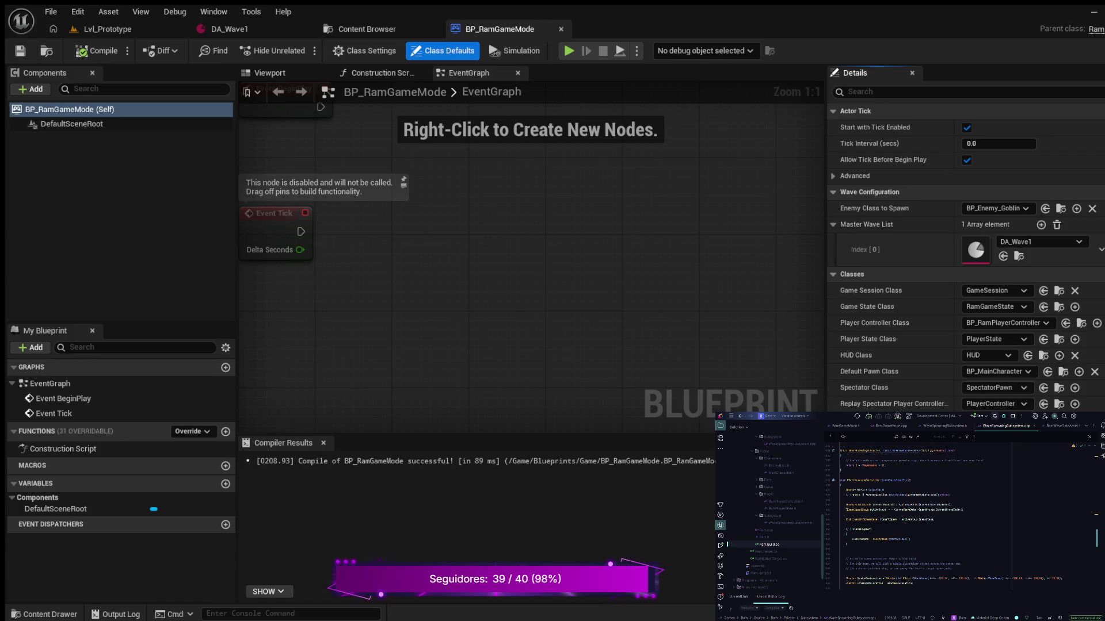
click(107, 29)
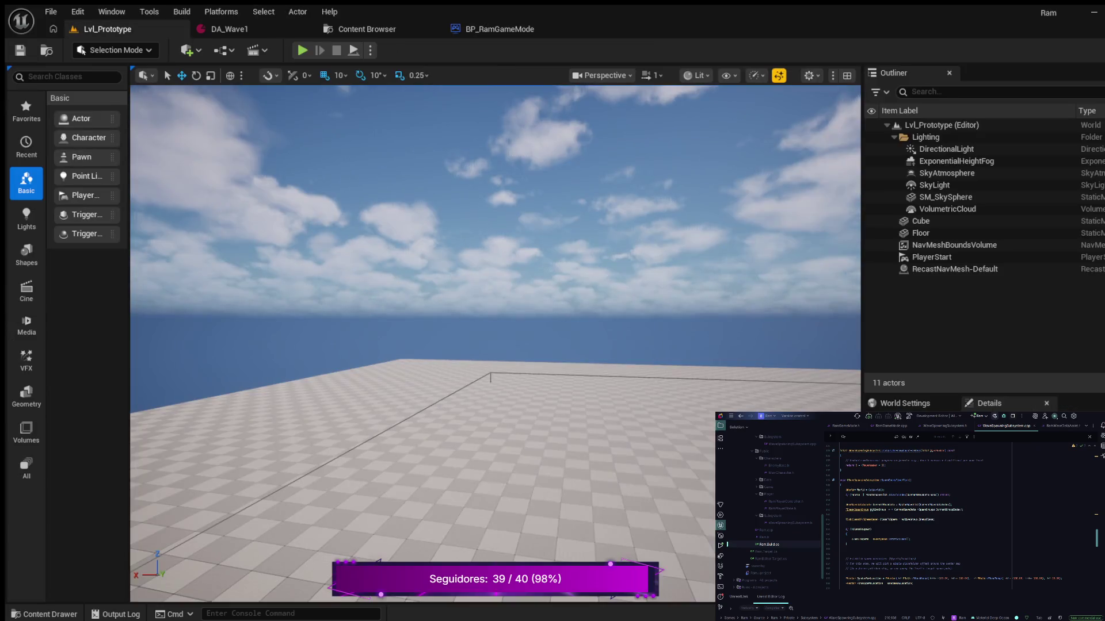
- Play the level and run the character toward the white box as enemies spawn and chase
click(302, 50)
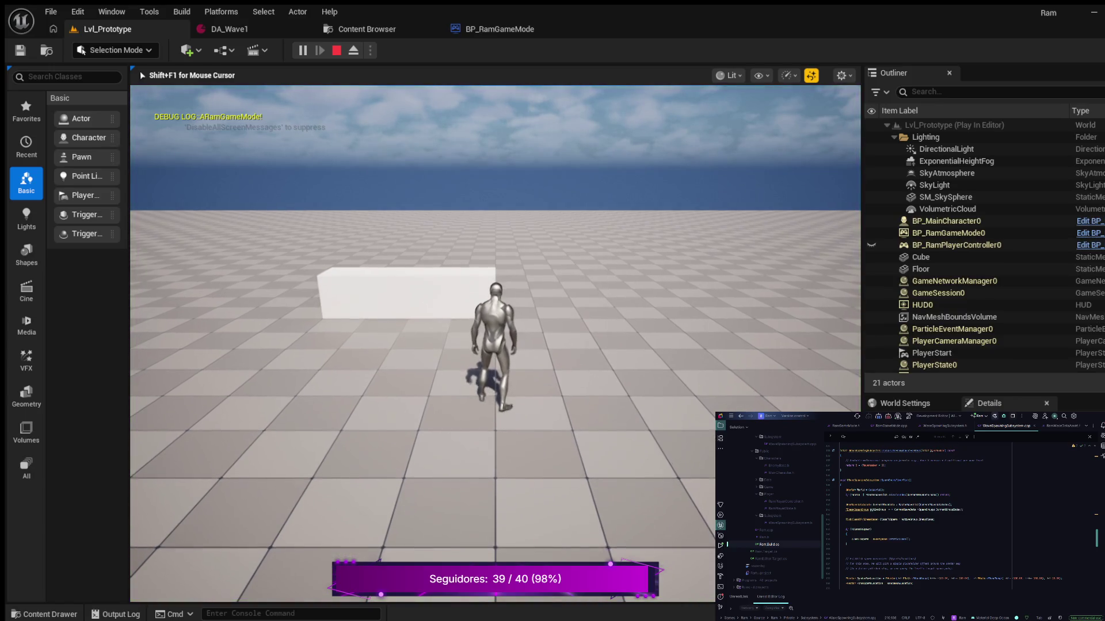
key(w)
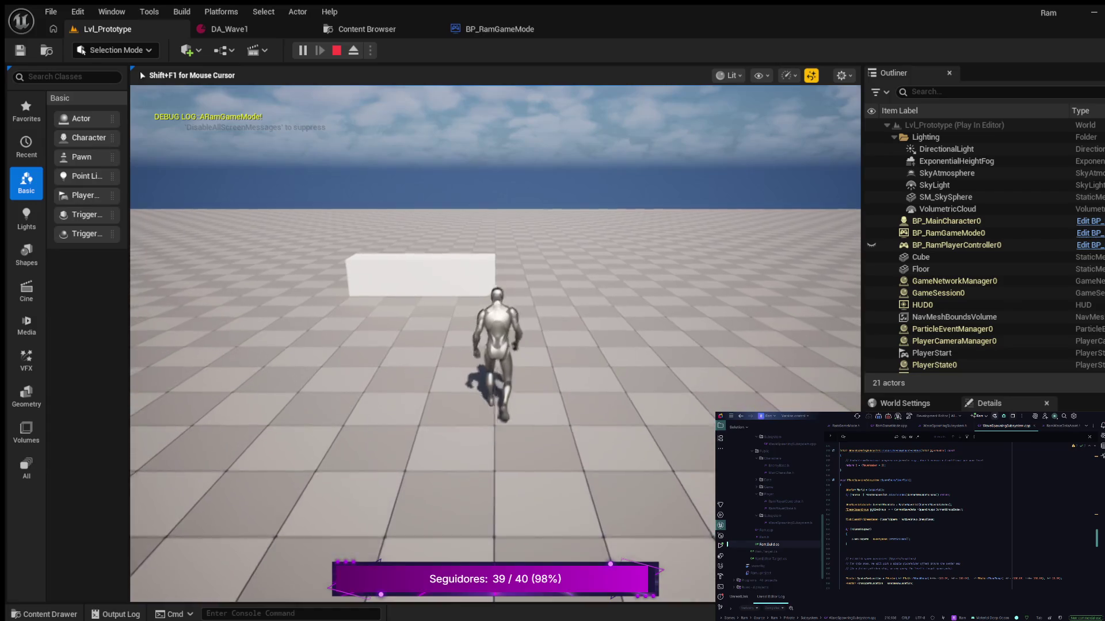
key(w)
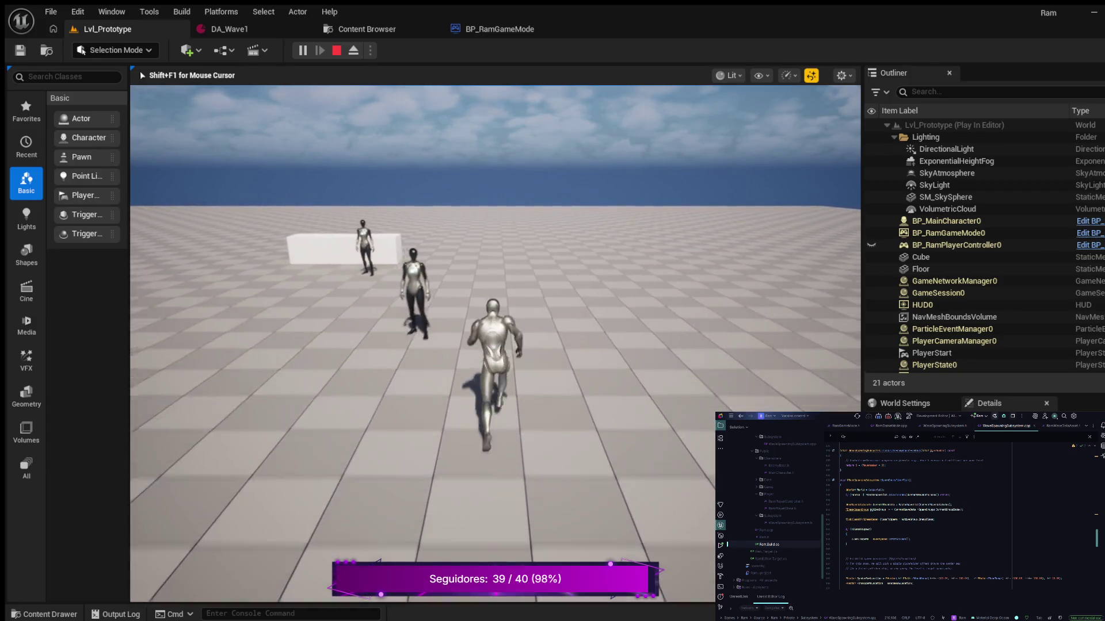
key(w)
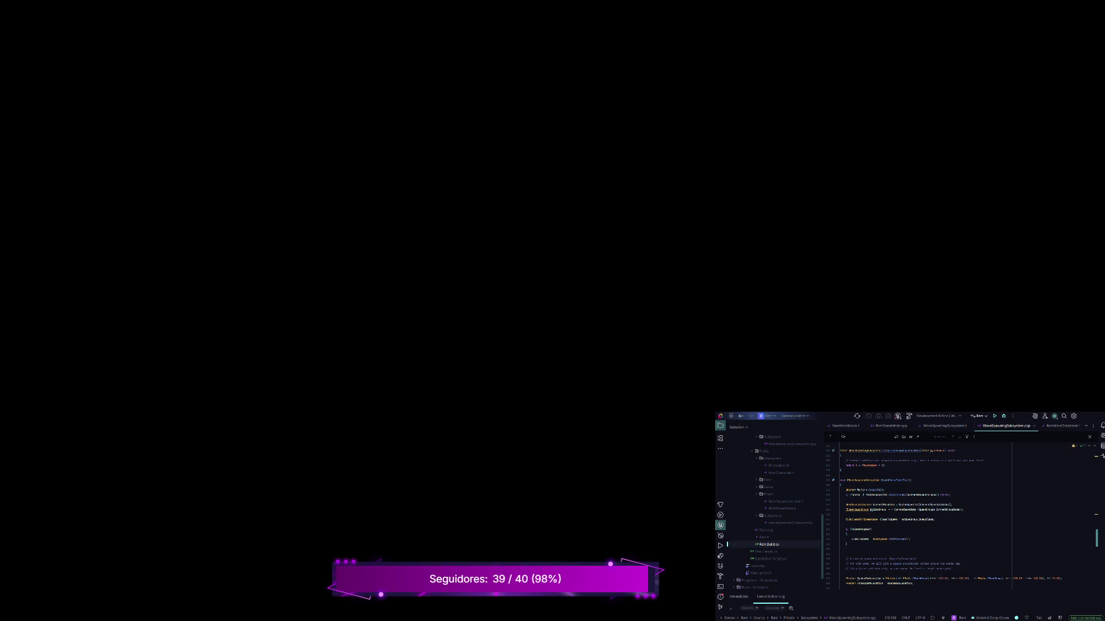
scroll(969, 516, down, 15)
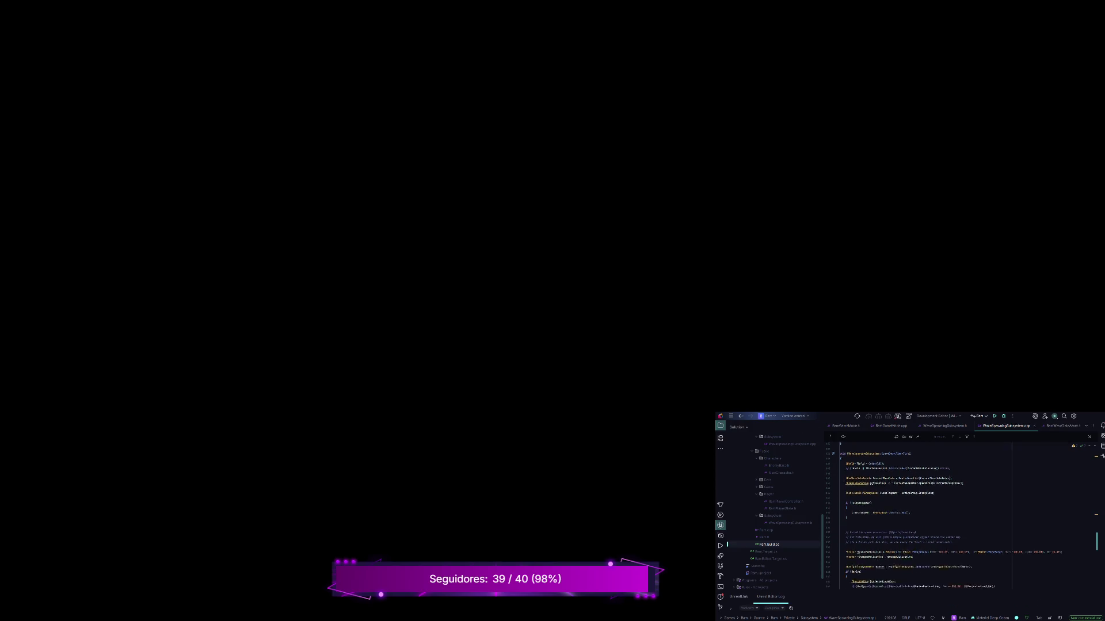
scroll(968, 516, down, 10)
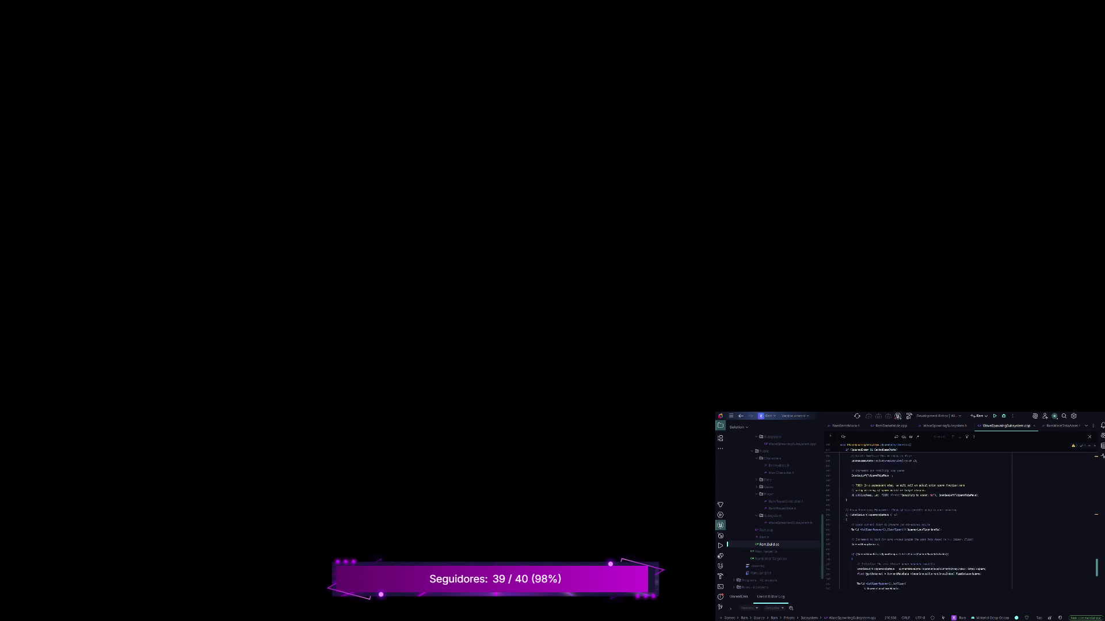
scroll(968, 516, down, 2)
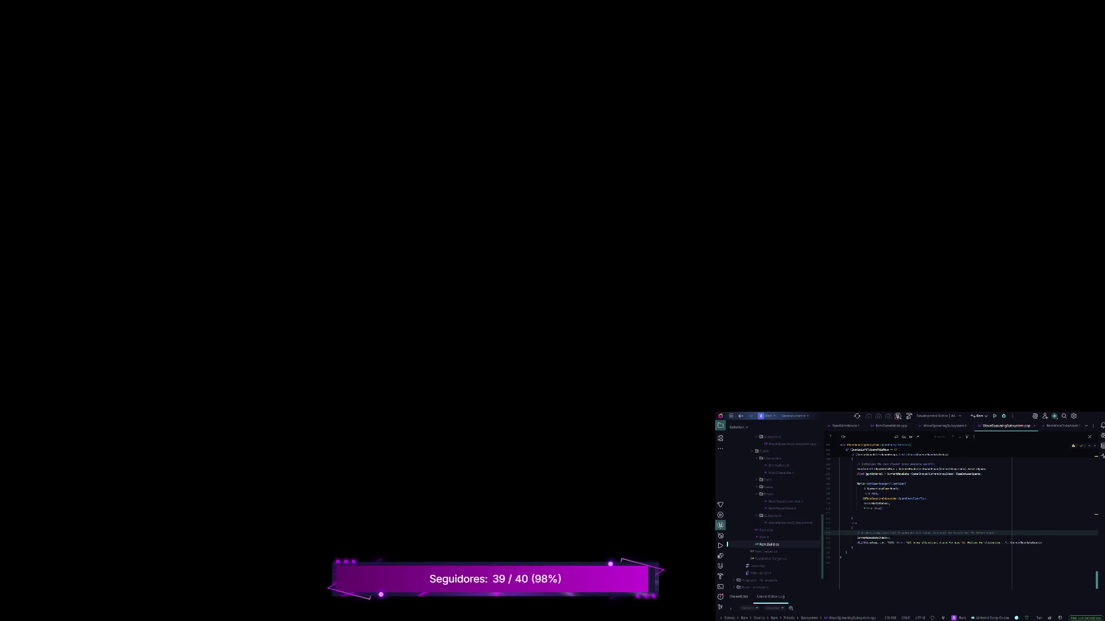
scroll(961, 518, up, 3)
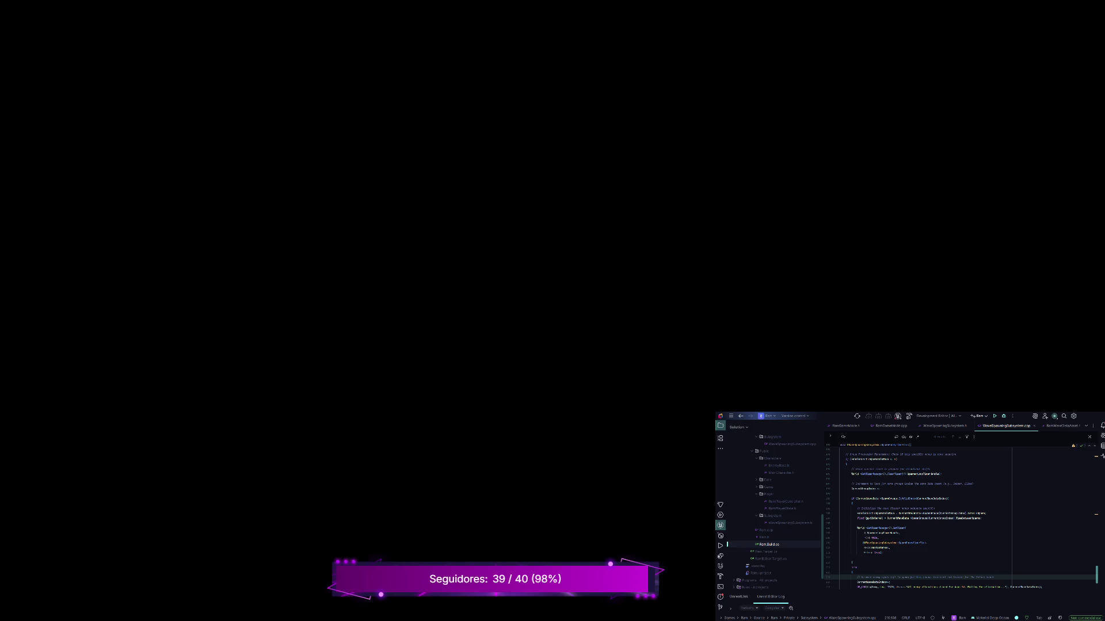
click(879, 514)
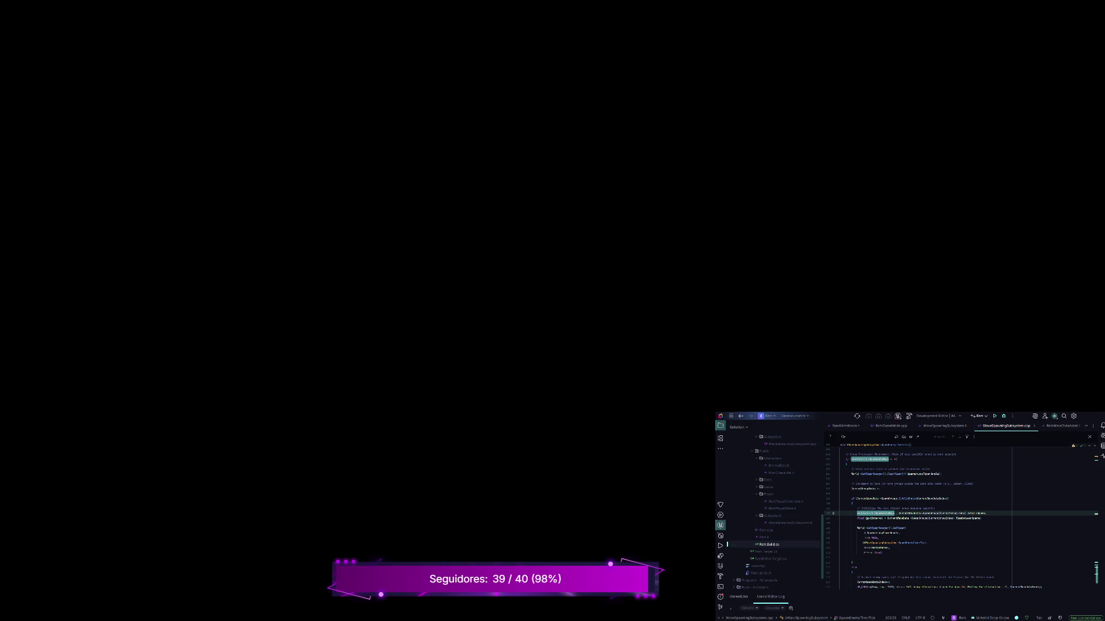
- Check where CurrentGroupIndex is used, then rebuild and relaunch the project from Rider
double_click(946, 513)
key(Escape)
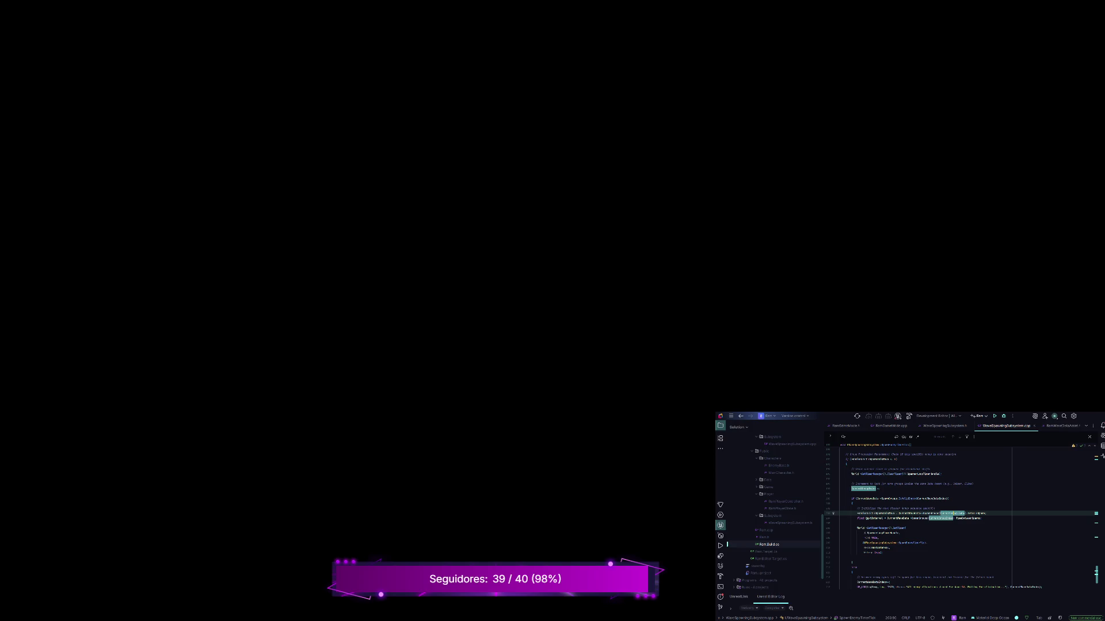
click(994, 416)
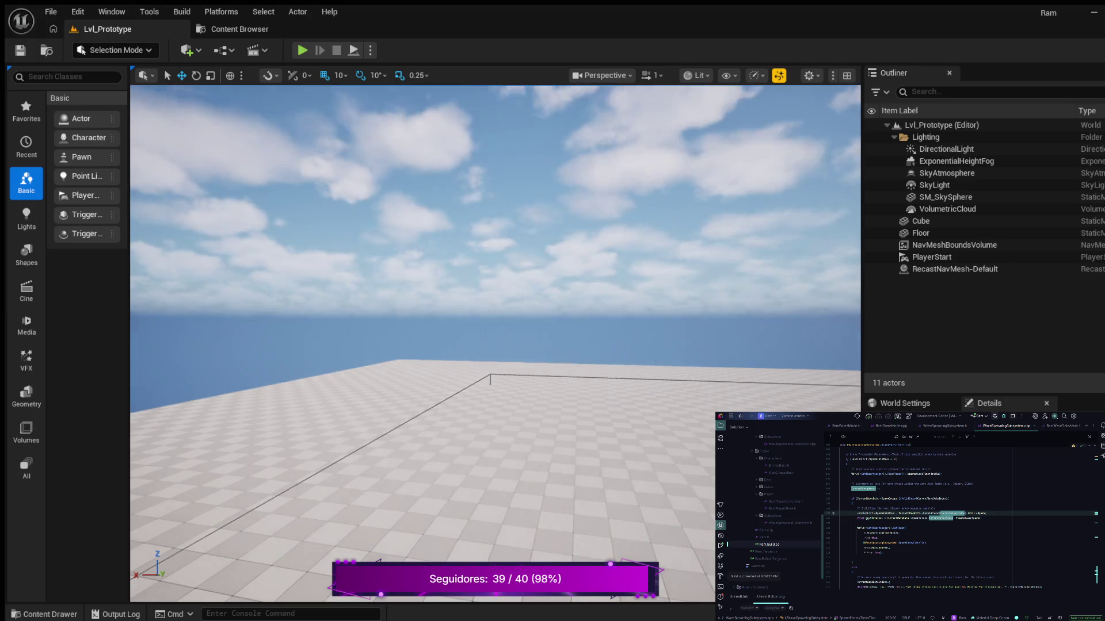
- Play Lvl_Prototype again and run the character forward toward the white box
click(302, 50)
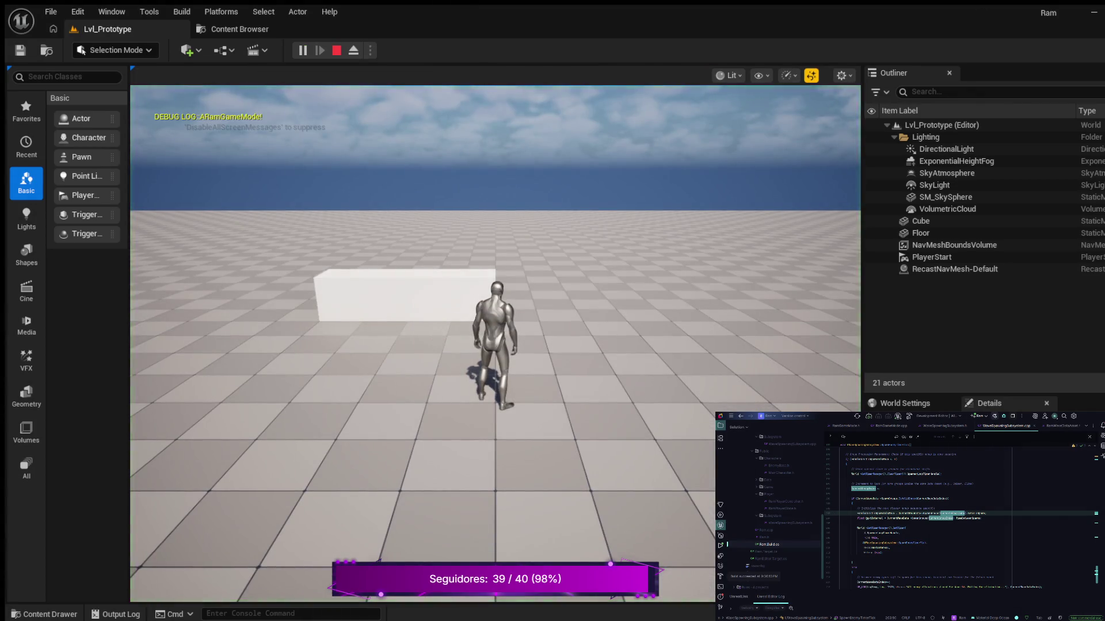
key(w)
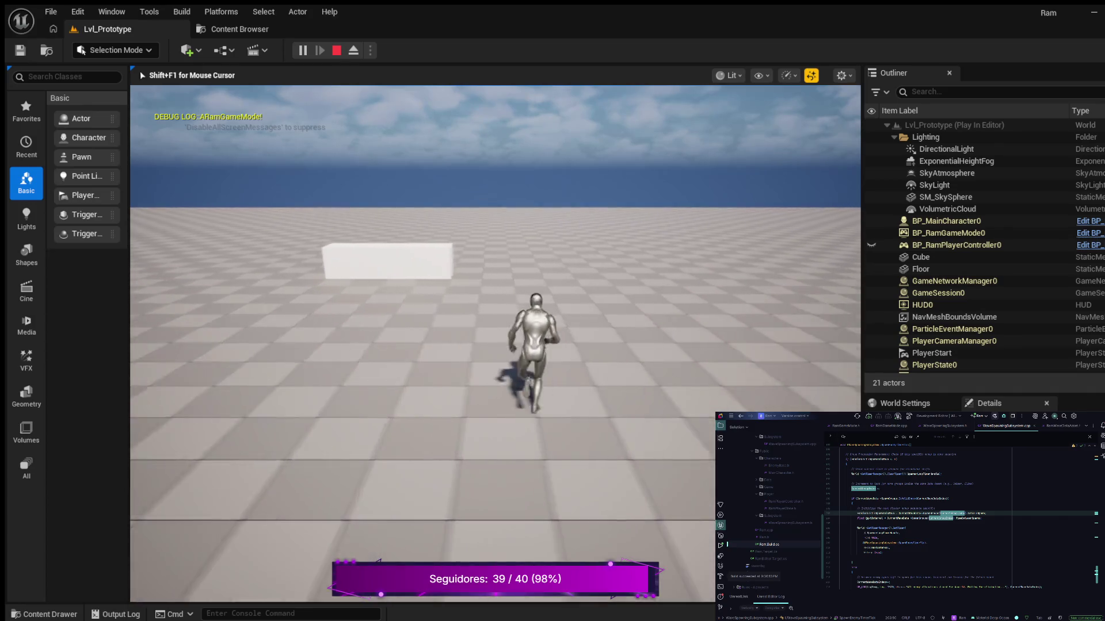
key(w)
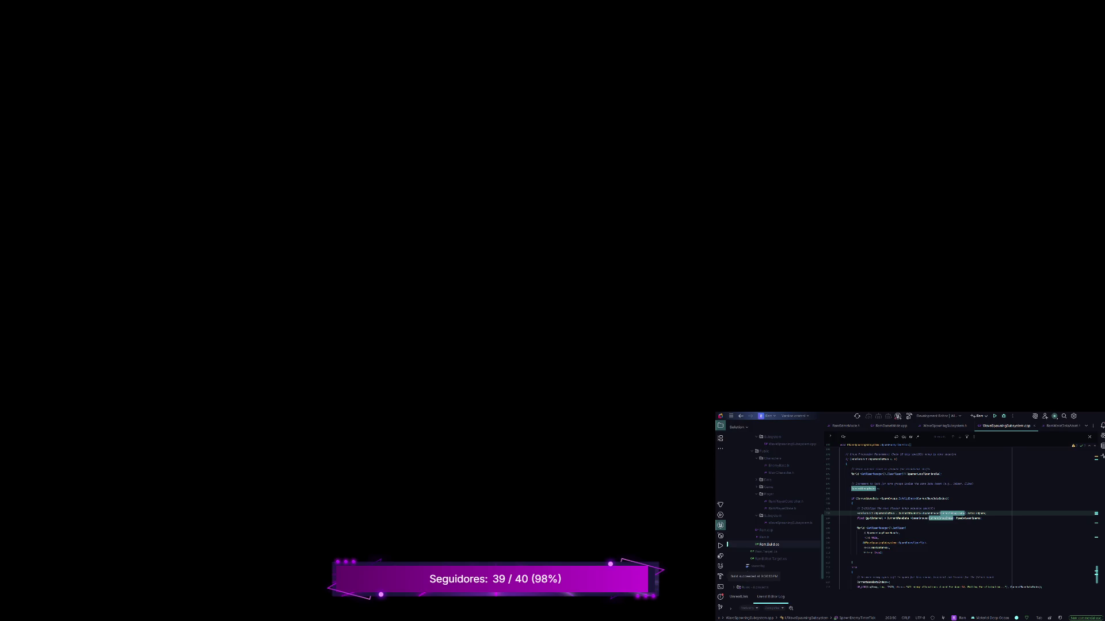
- Replace RemainingSpawnsInGroup with EnemiesLeftToSpawnThisWave throughout, then rebuild the project
key(ctrl+z)
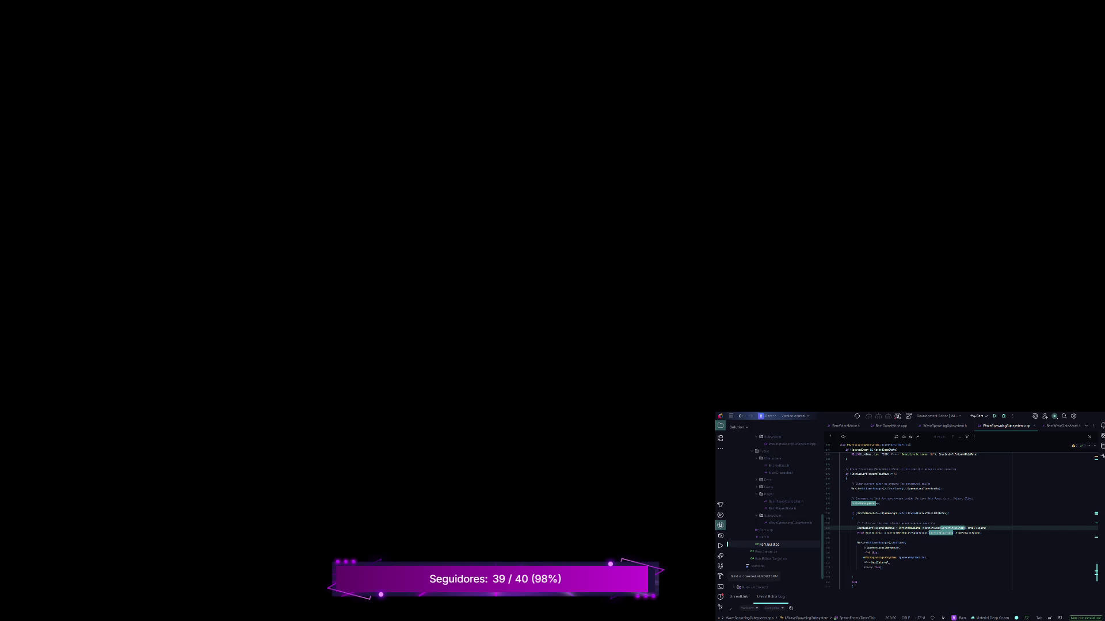
click(867, 513)
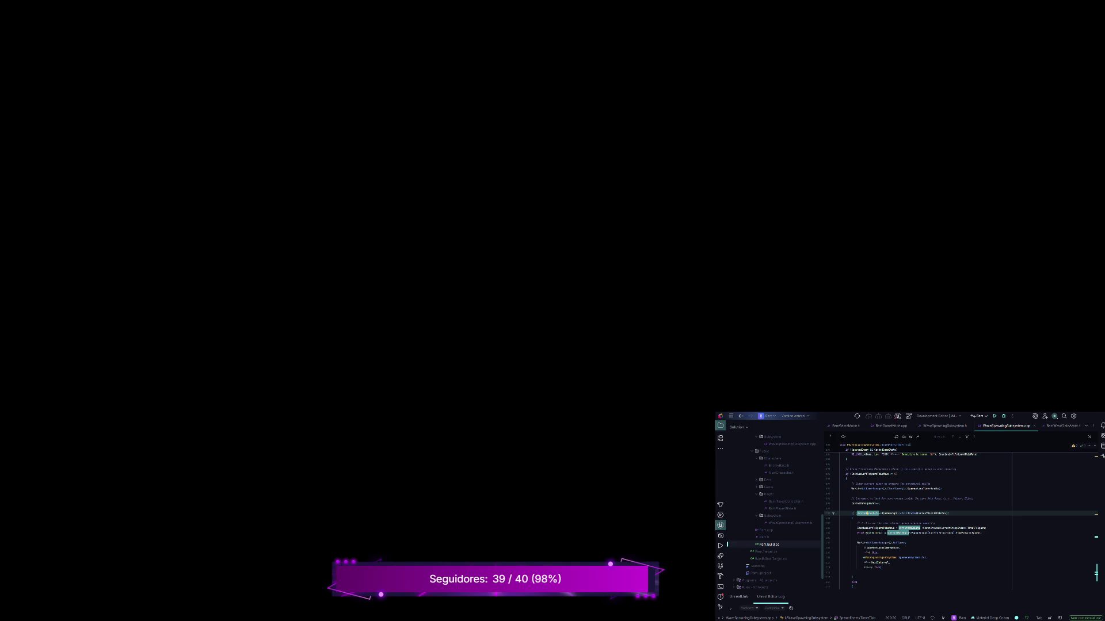
click(931, 513)
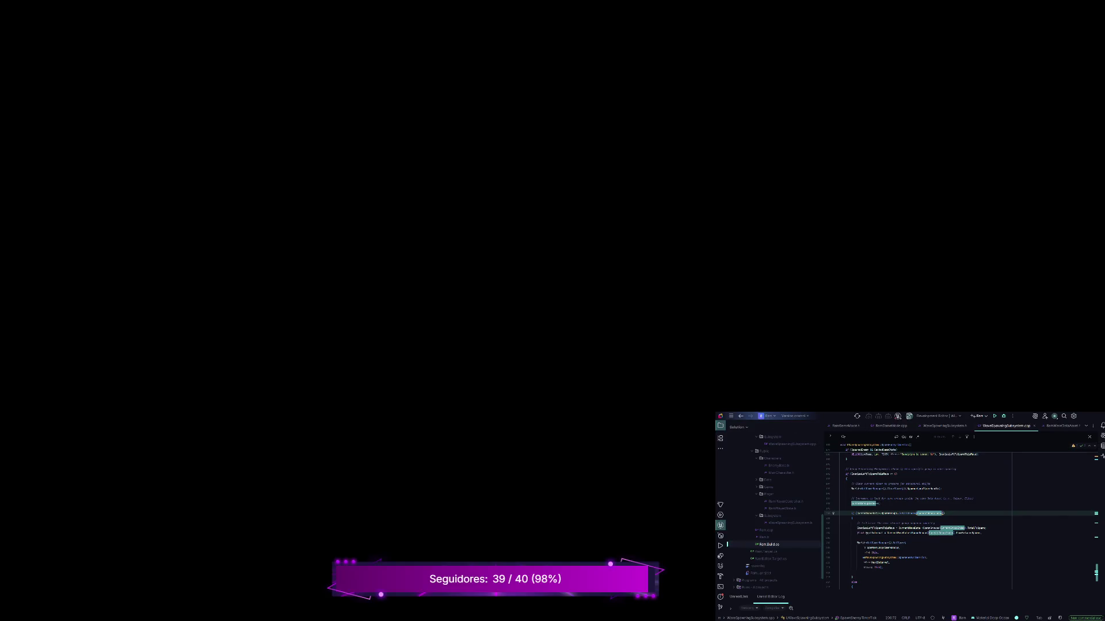
key(ctrl+shift+b)
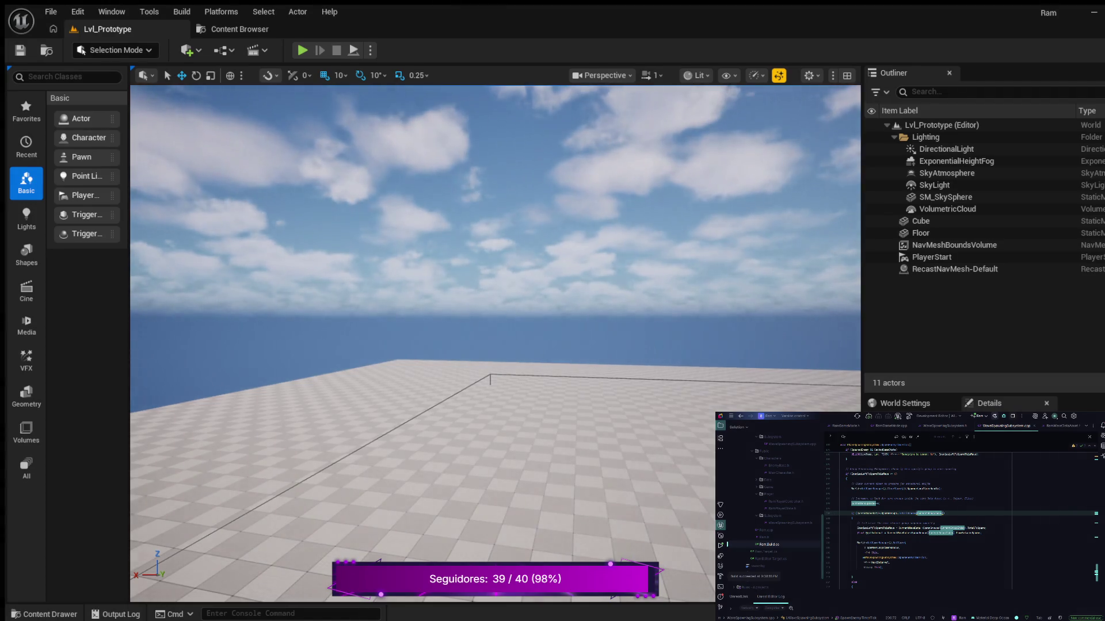
- Start Play in Editor on Lvl_Prototype and walk the character forward as enemies spawn
key(alt+p)
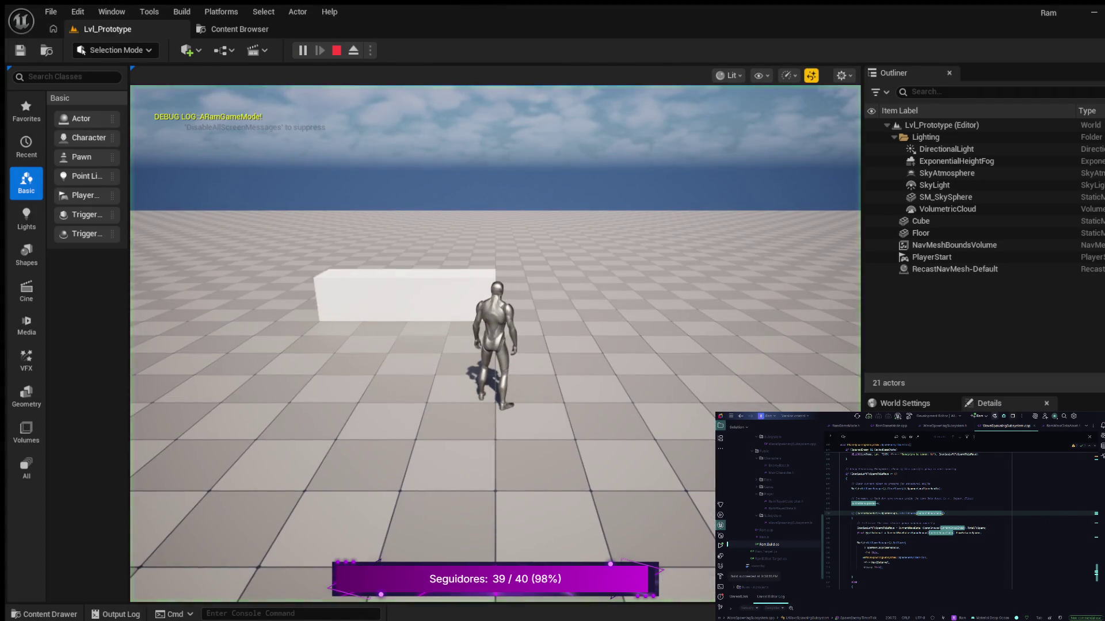
key(w)
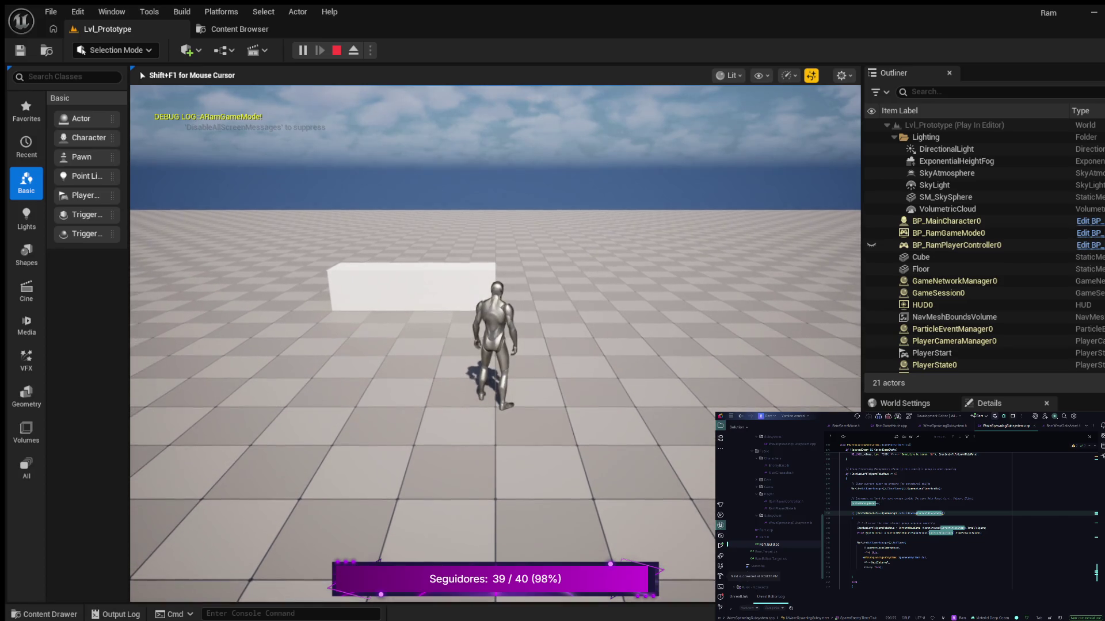
key(w)
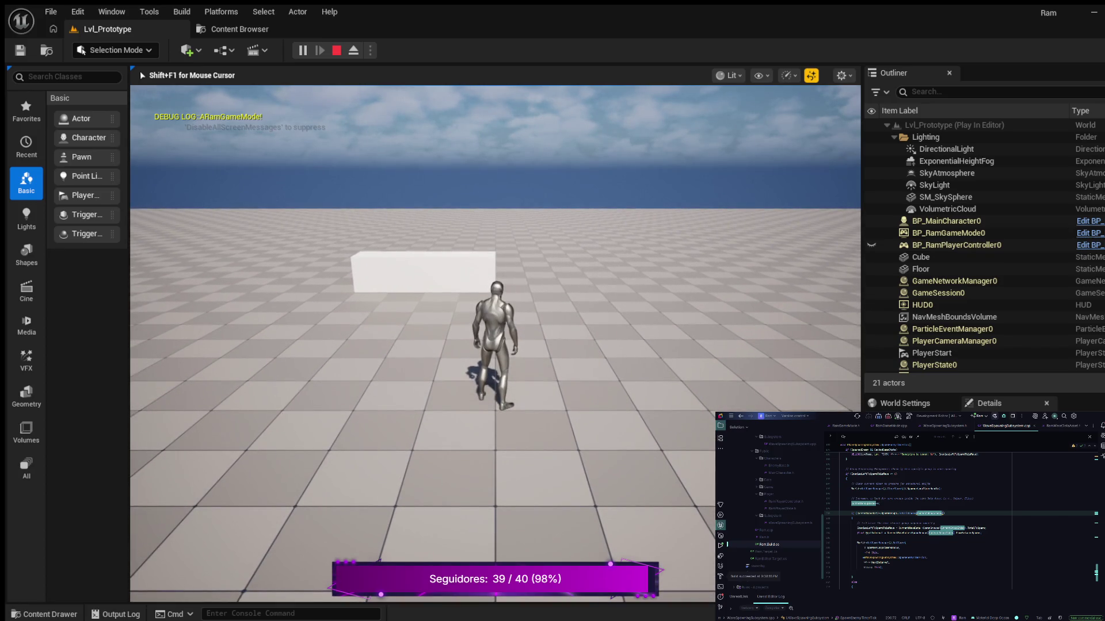
key(w)
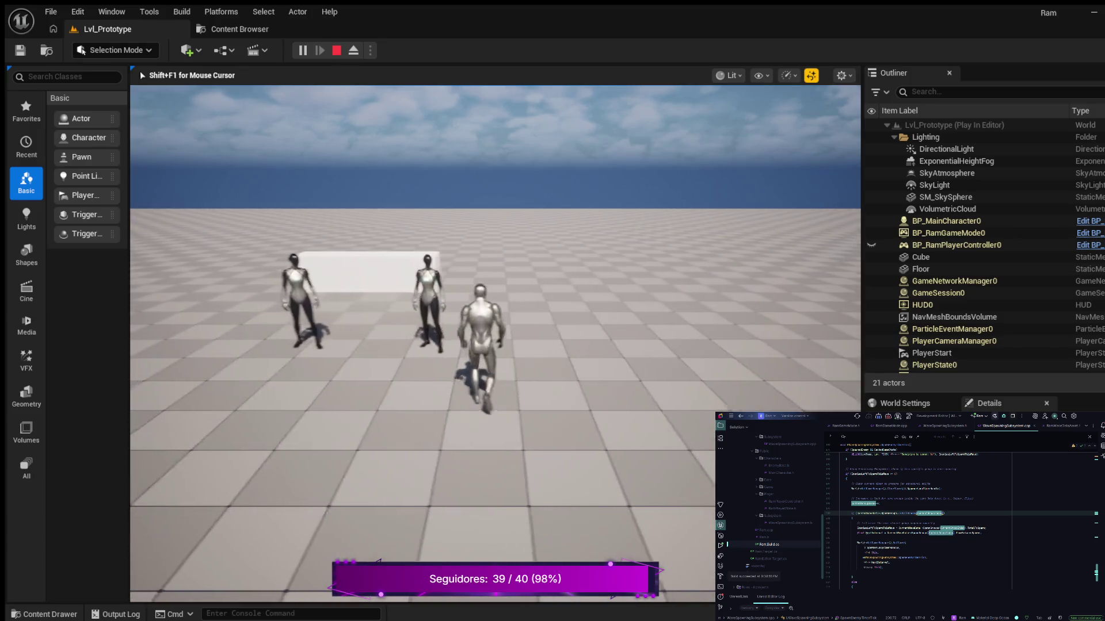
key(w)
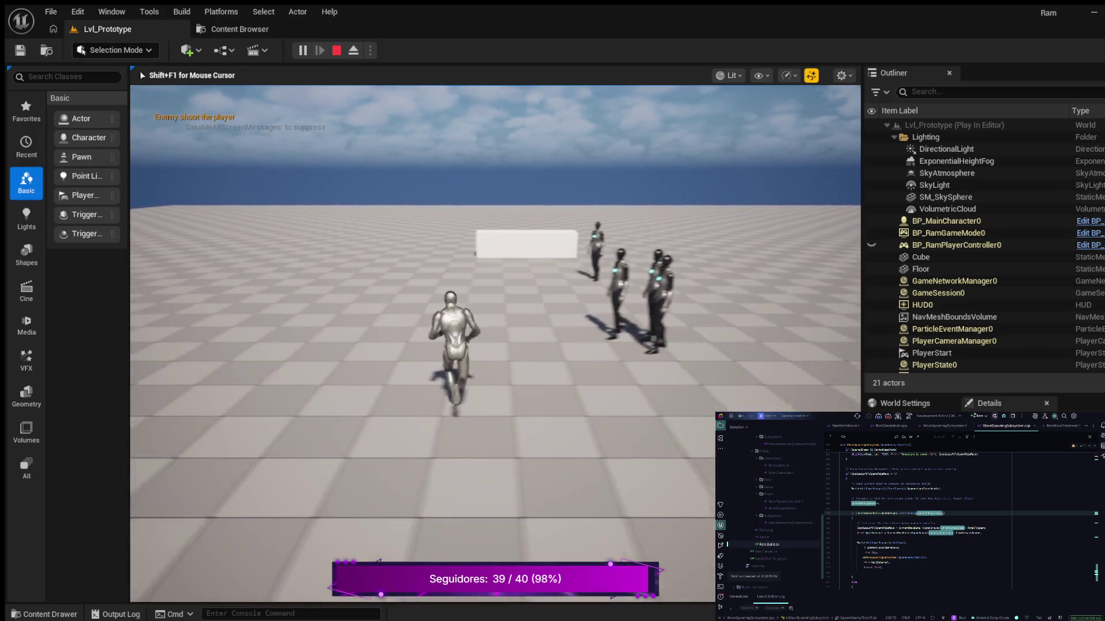
- Keep running the character forward while the spawned enemies chase and shoot at it
key(w)
key(w)
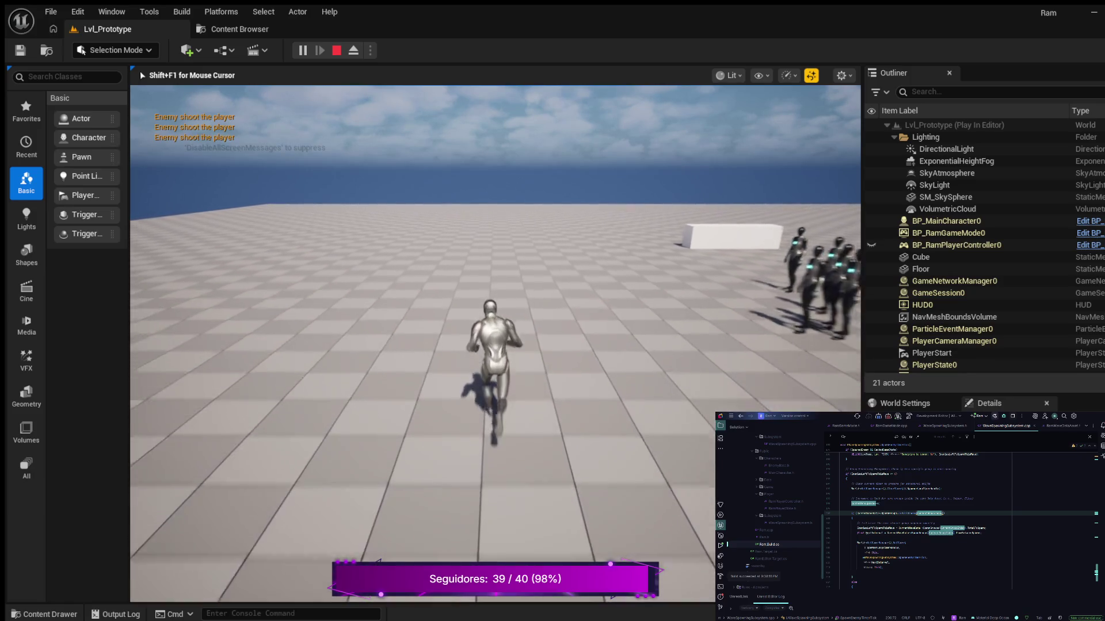
key(w)
key(w)
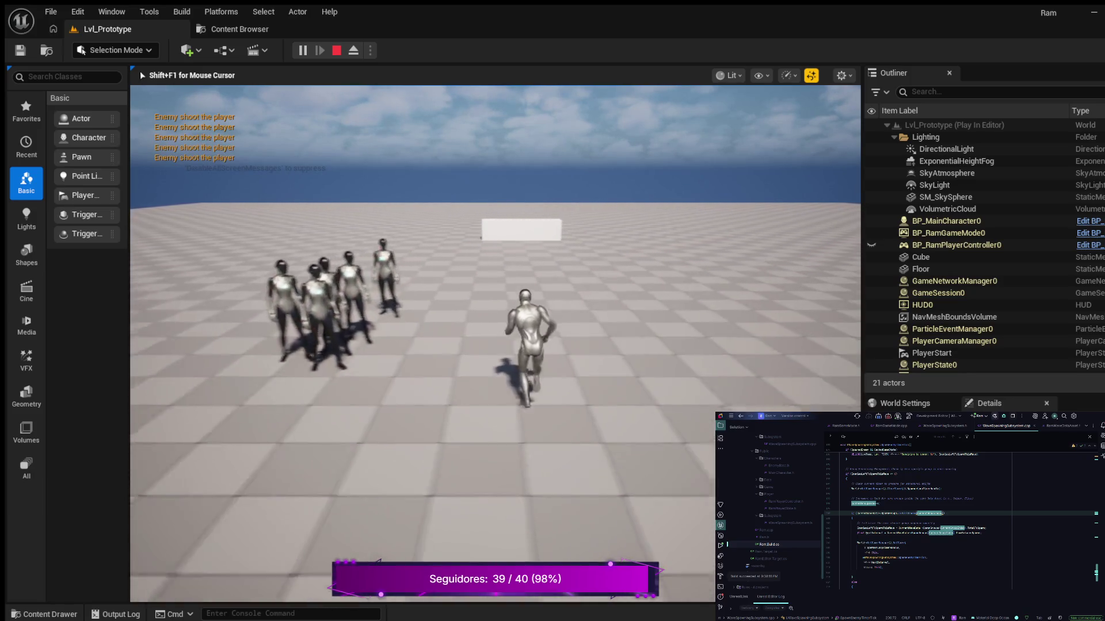
key(w)
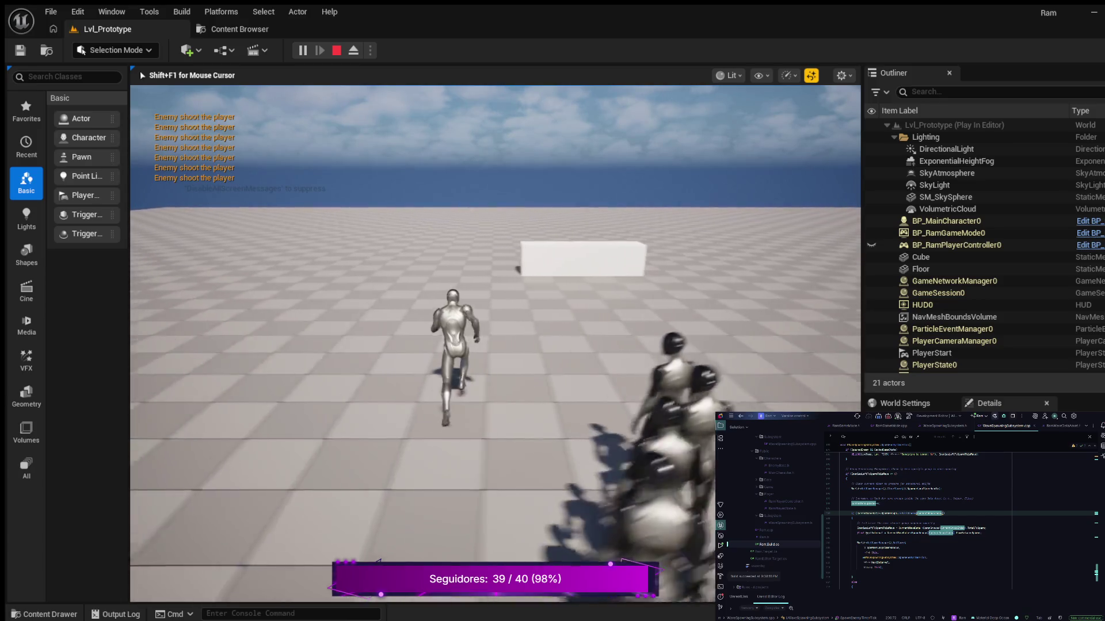
key(w)
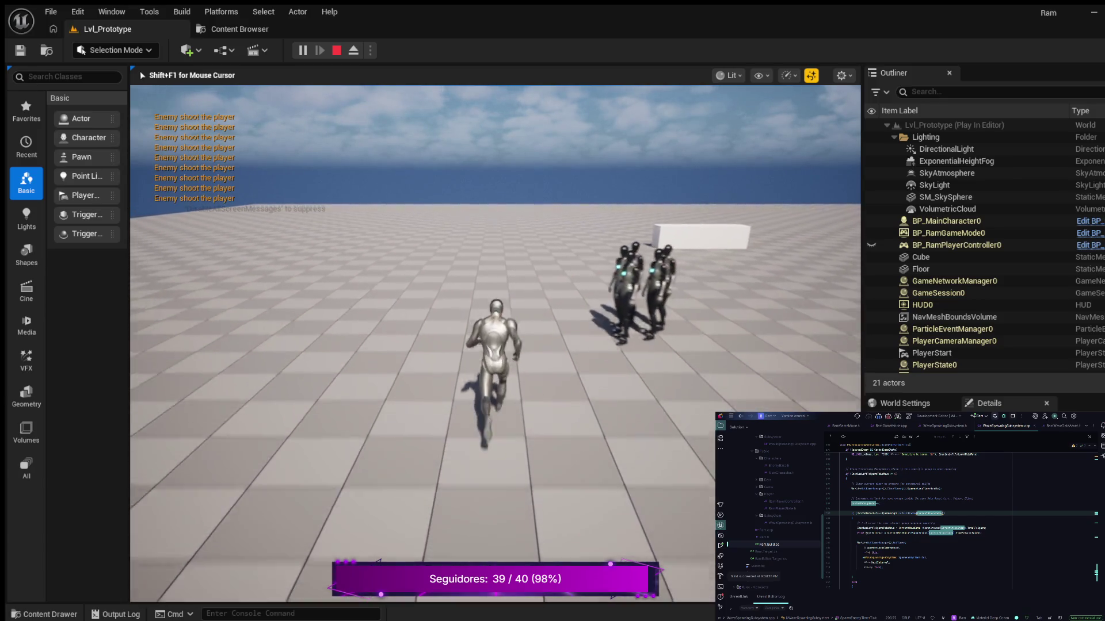
key(w)
key(w)
key(w)
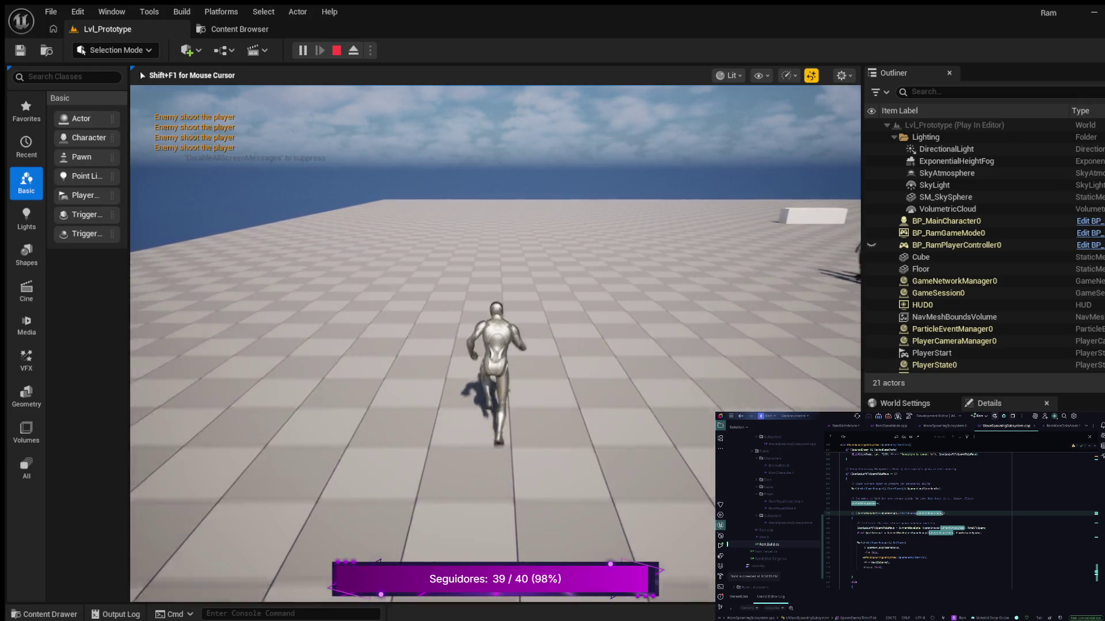
key(w)
key(w)
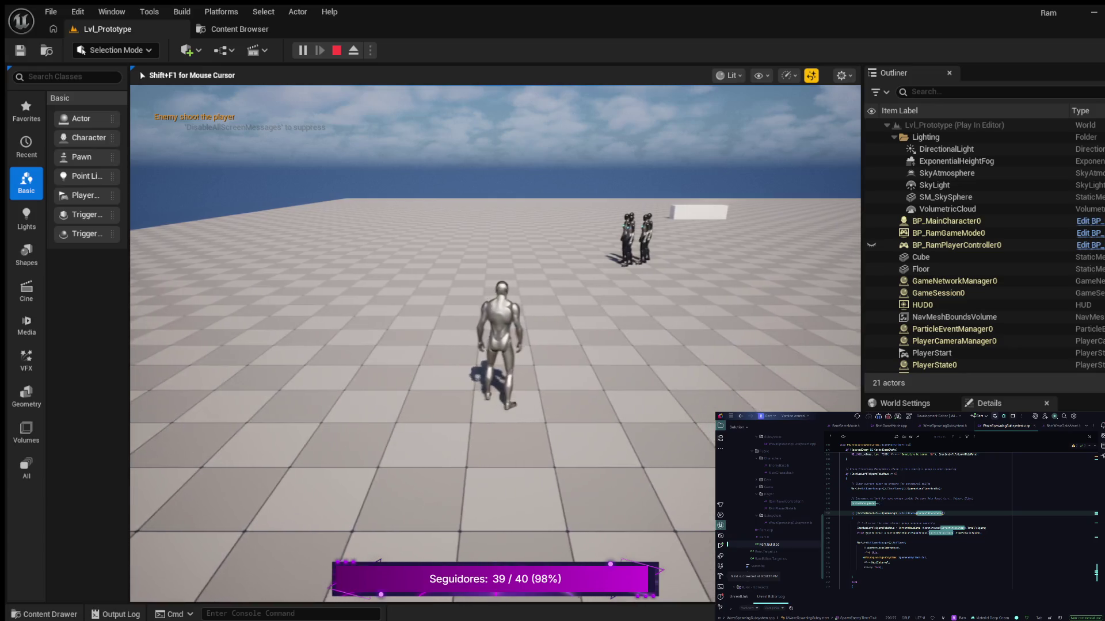
key(w)
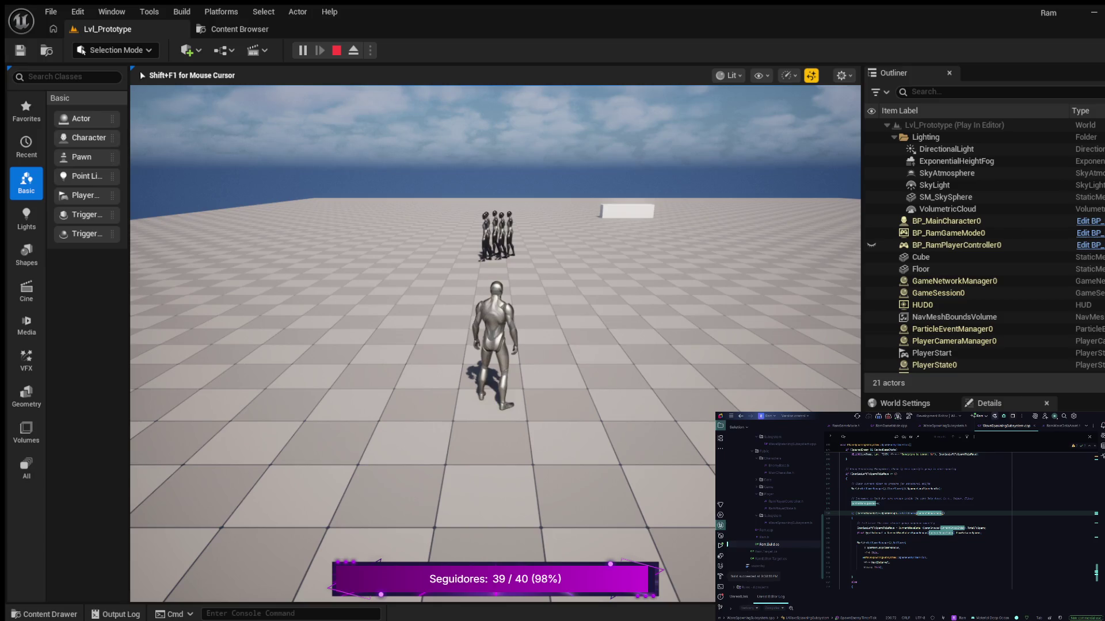
- Show the navigation mesh overlay and move the character back from the enemies
key(p)
key(w)
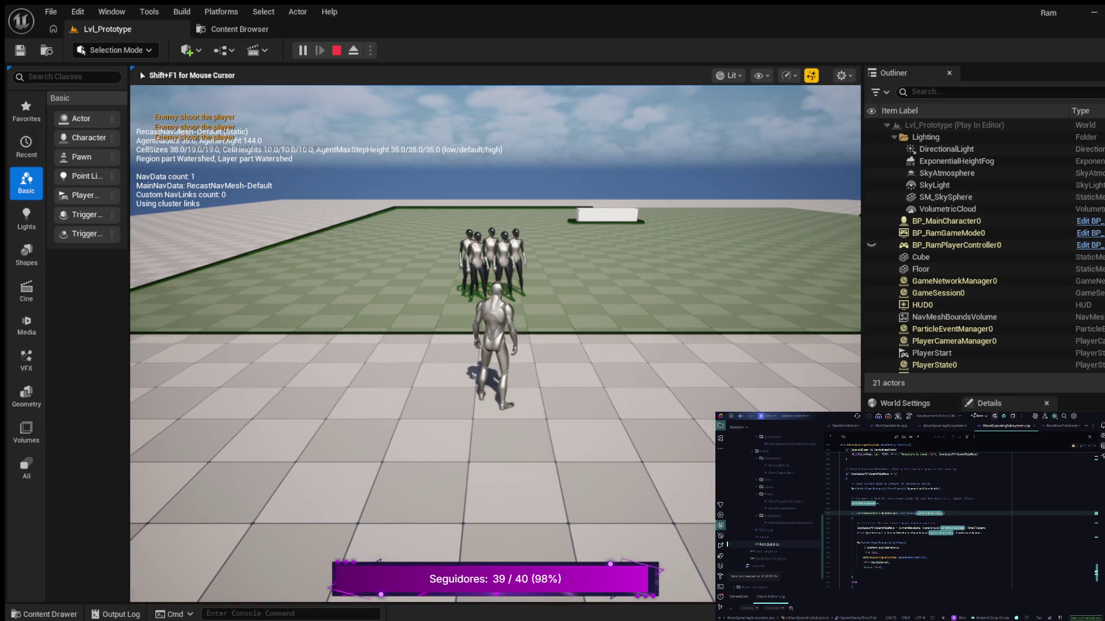
key(s)
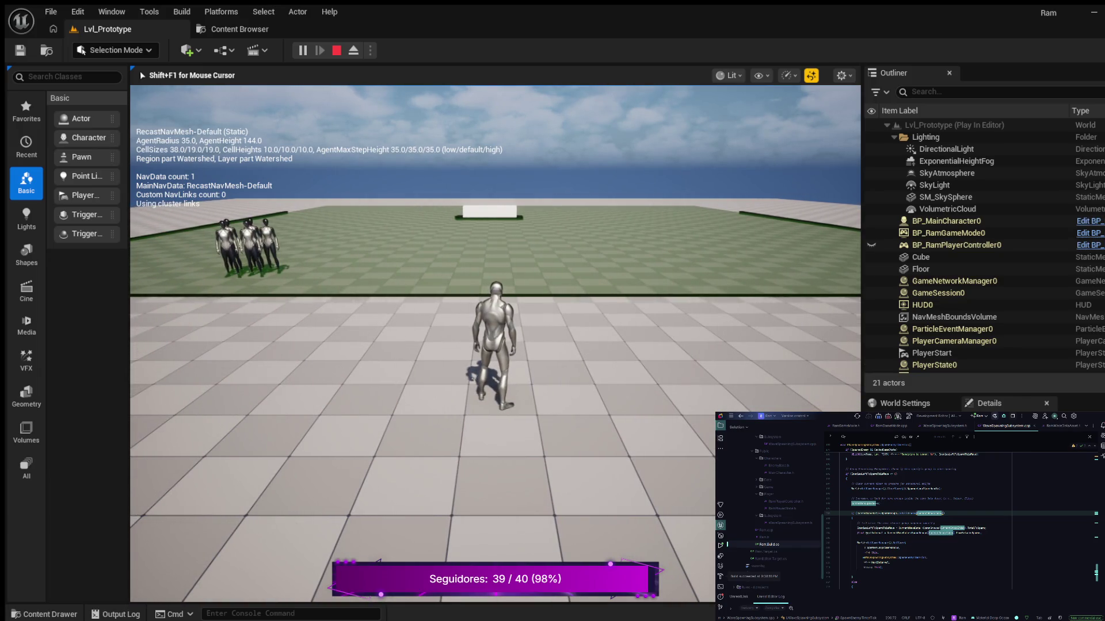
- Hide the navigation mesh overlay and stop the Play in Editor session
key(p)
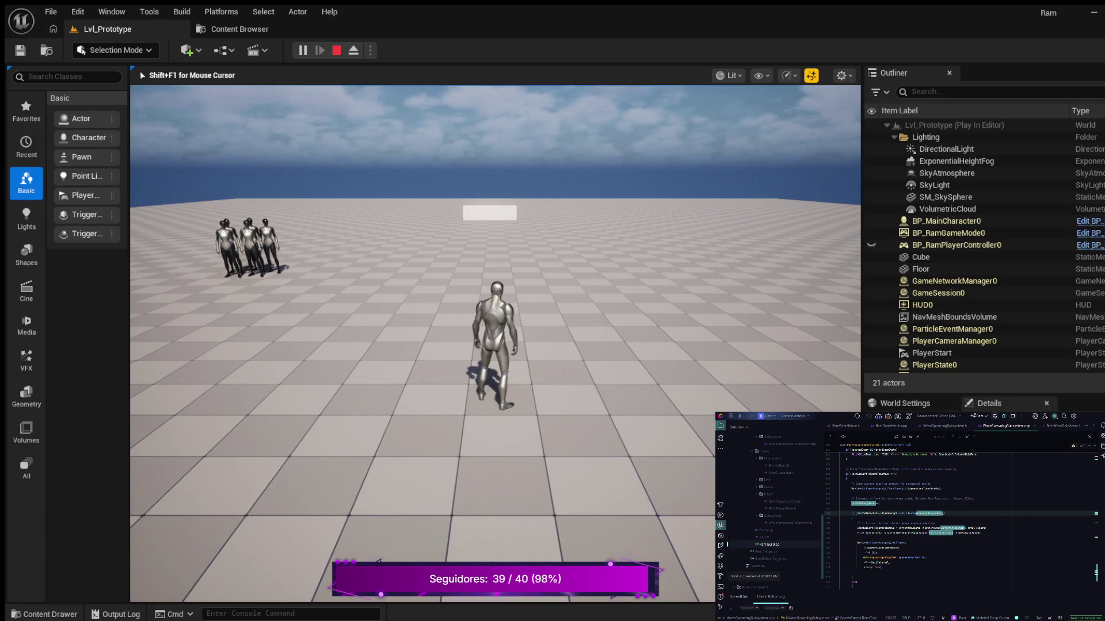
key(Escape)
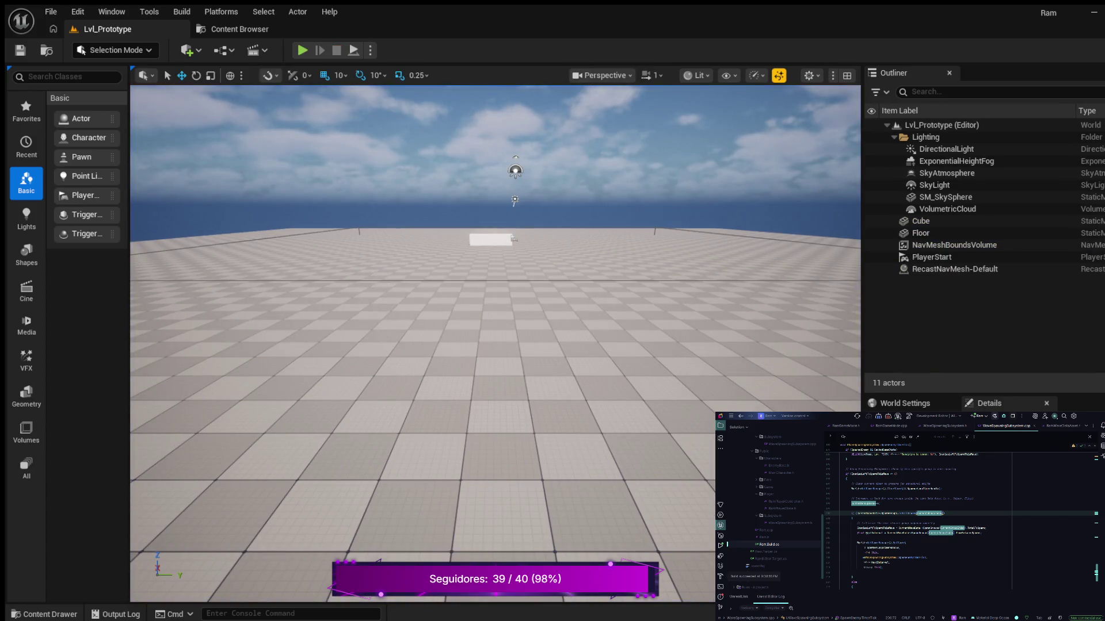
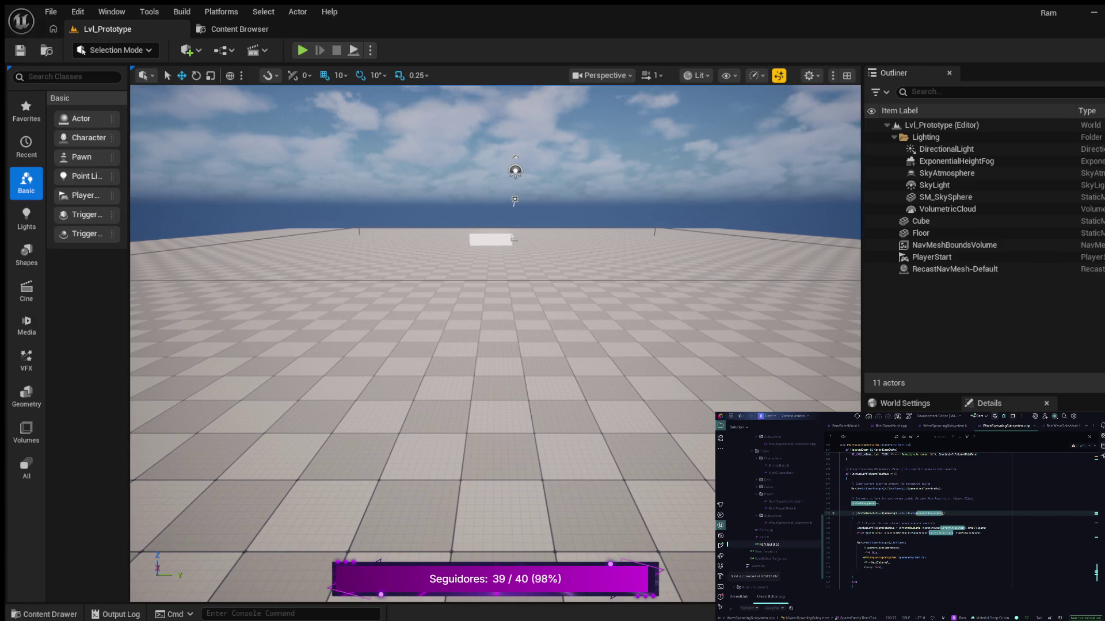
- Switch to WaveSpawningSubsystem.h and go to the StartWaveSystem() declaration line
key(ctrl+alt+Home)
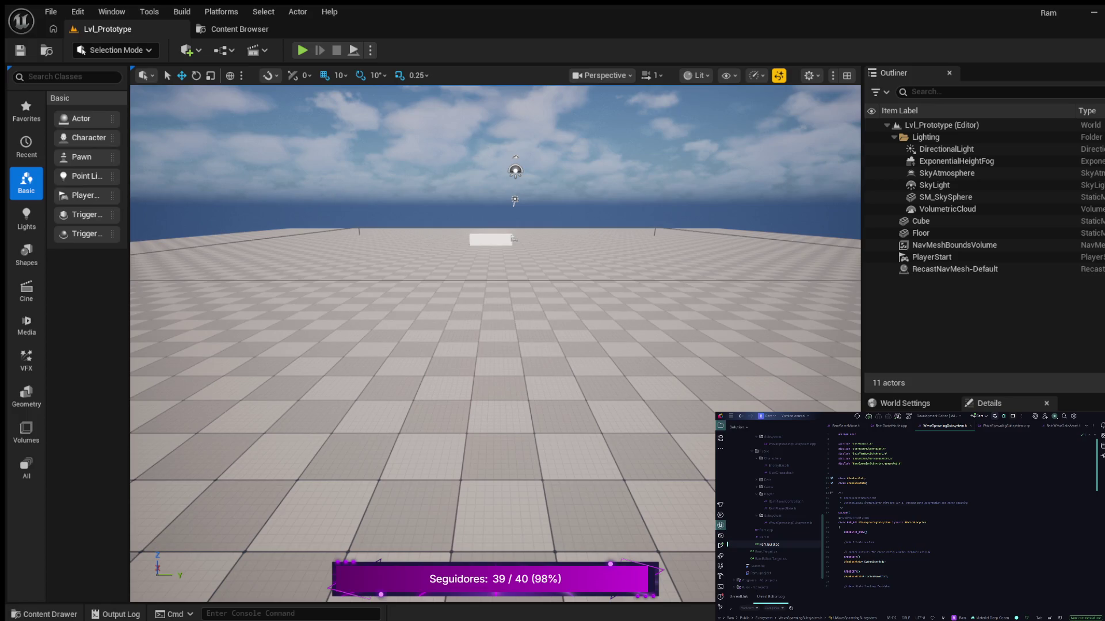
scroll(955, 512, down, 5)
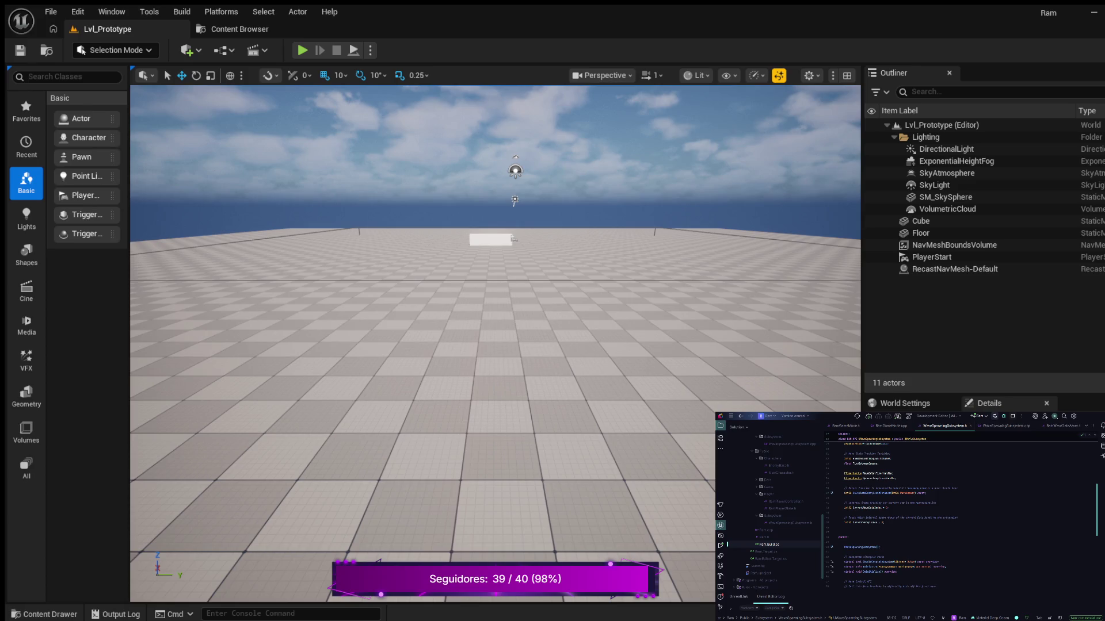
scroll(961, 516, down, 5)
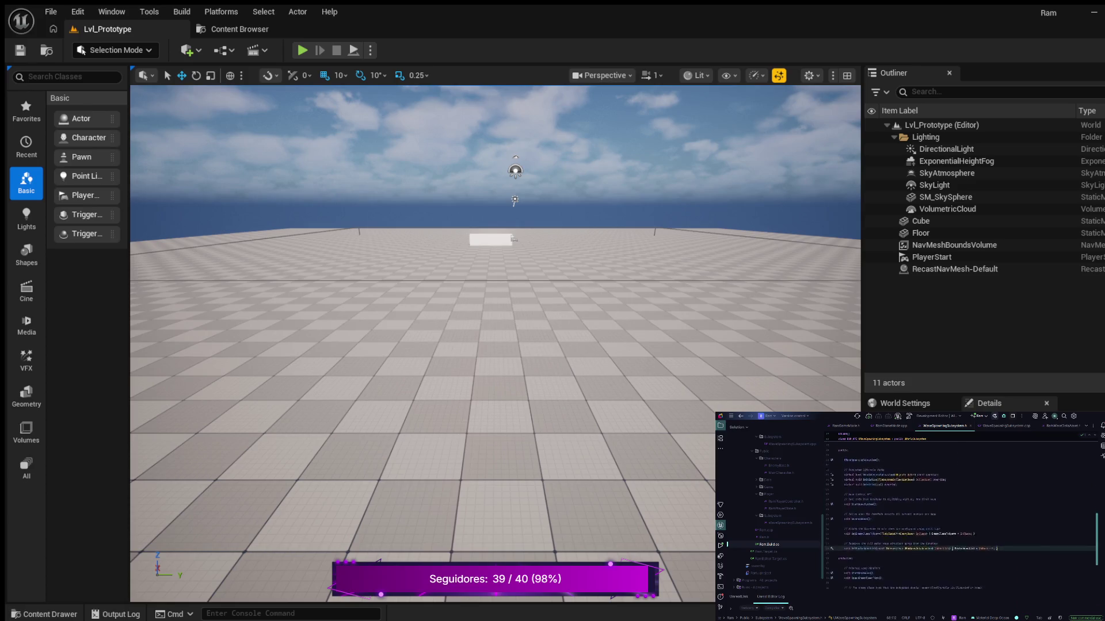
scroll(960, 516, down, 3)
scroll(961, 516, up, 5)
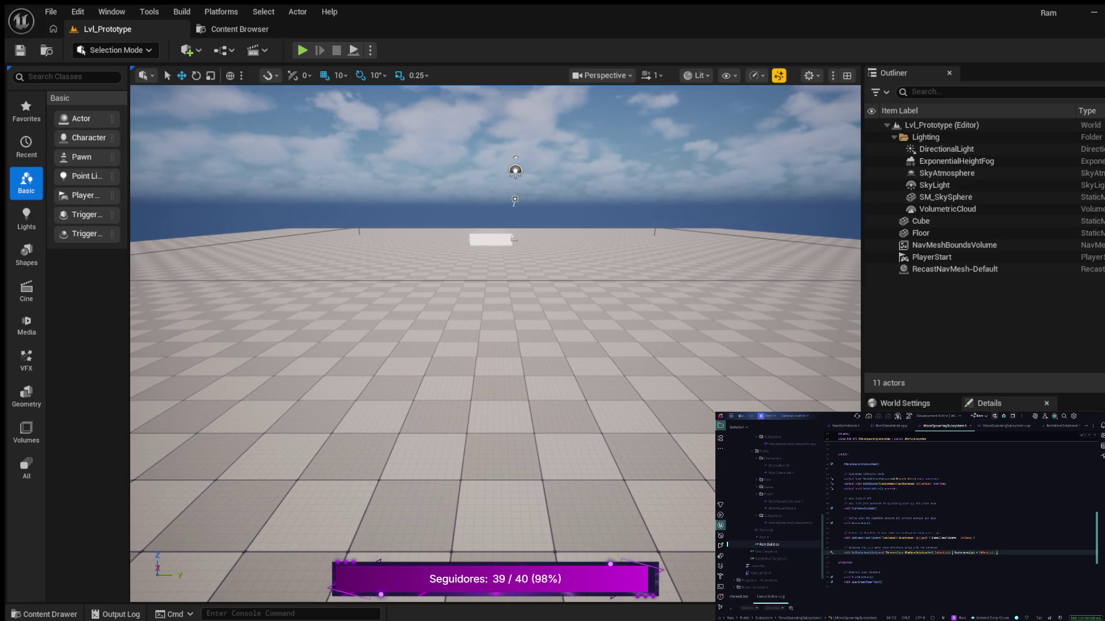
click(877, 509)
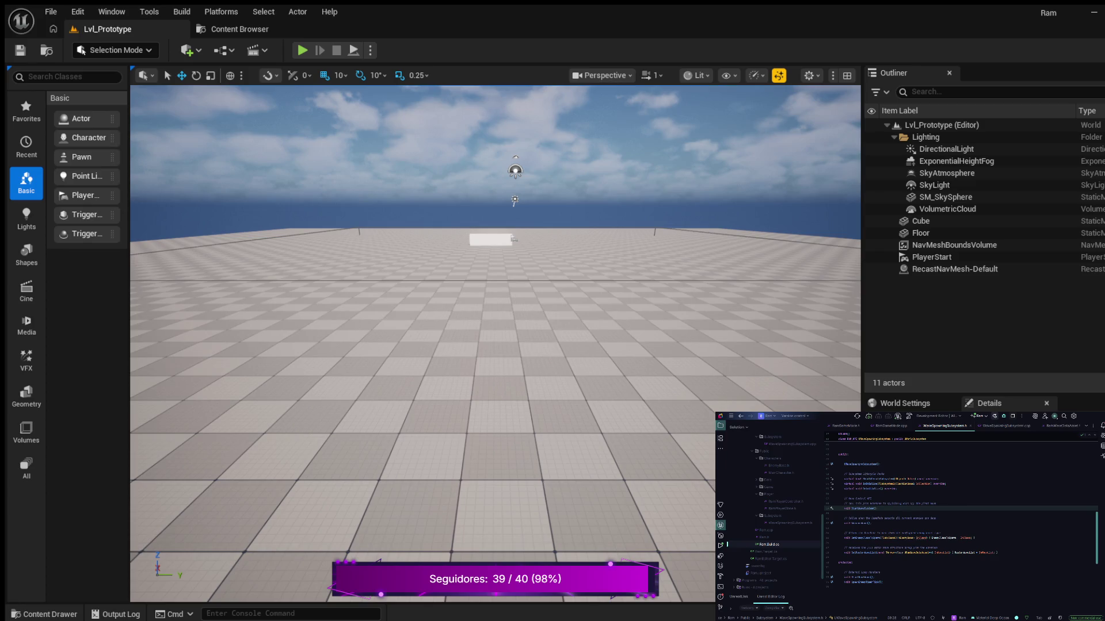
- Open a blank line under StartWaveSystem() and start a // comment there
key(Return)
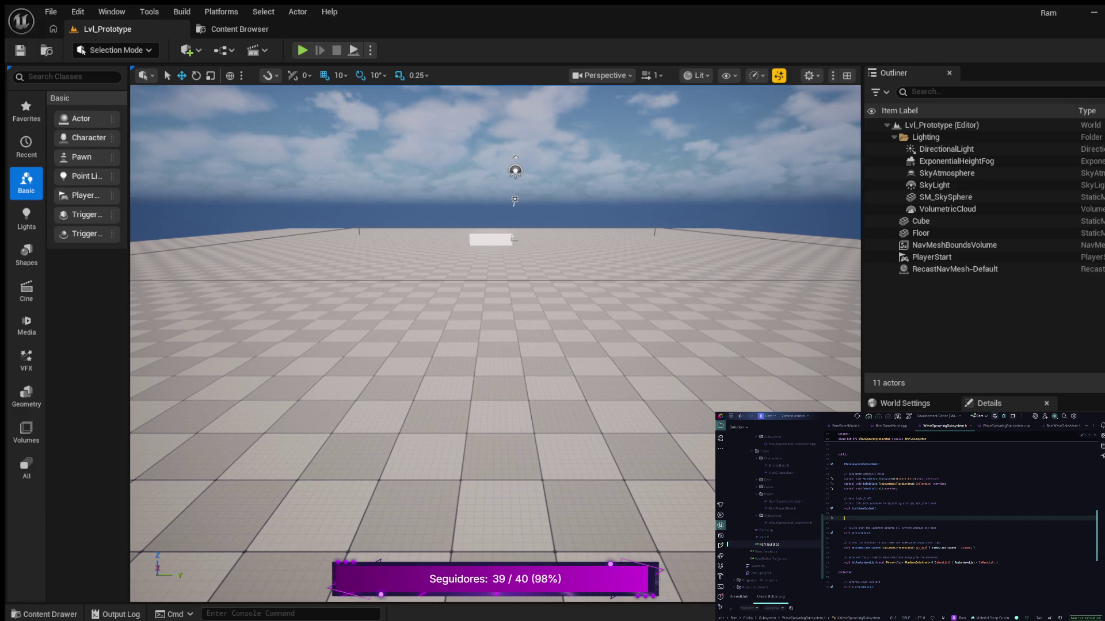
text(//)
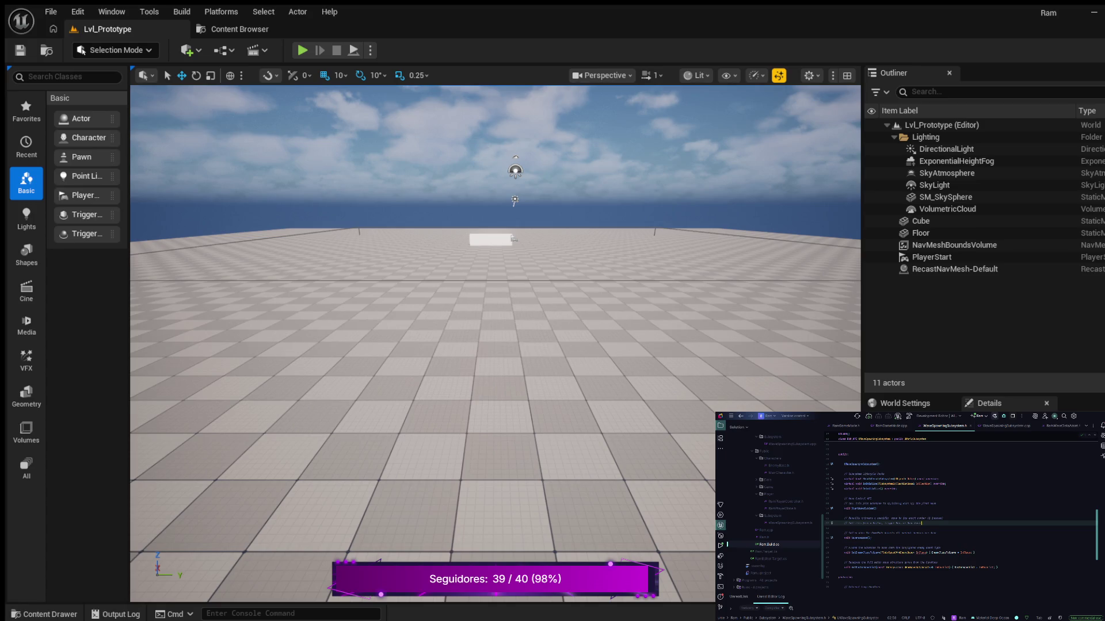
- Add a UFUNCTION(BlueprintCallable, Category=) macro below the comment, then paste a WaveSystem-category UFUNCTION line
key(Return)
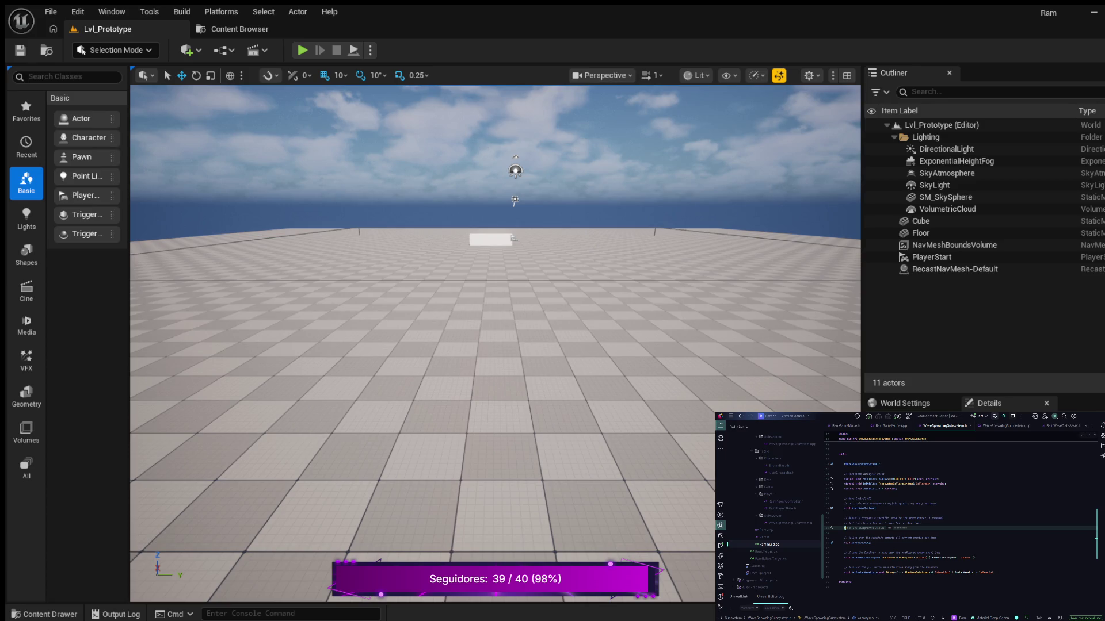
key(Tab)
text(Category=)
key(BackSpace)
key(Return)
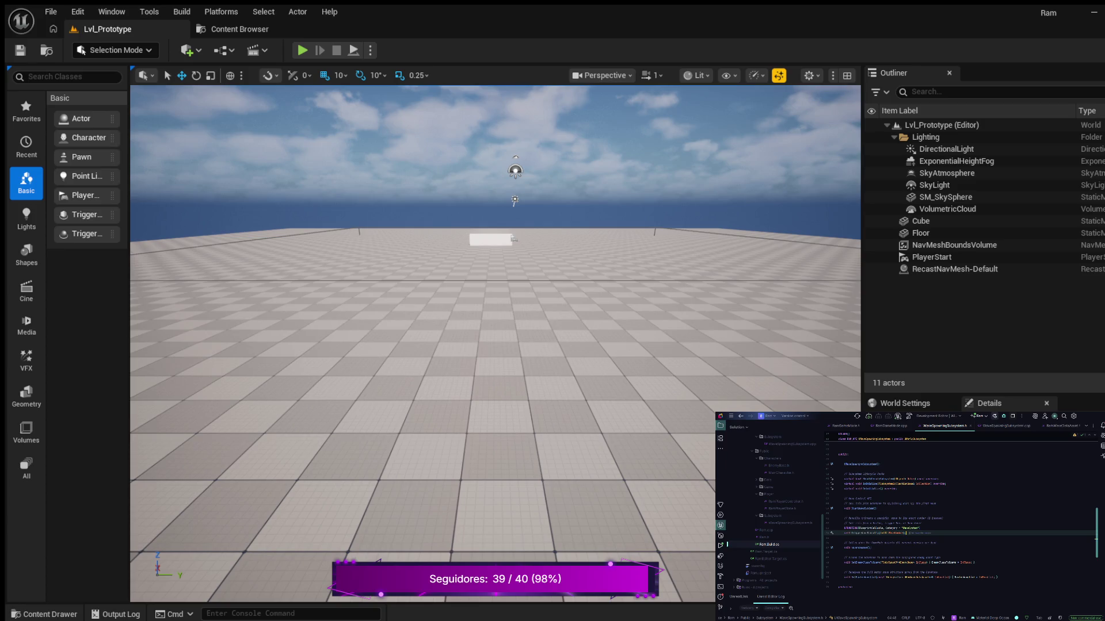
key(ctrl+v)
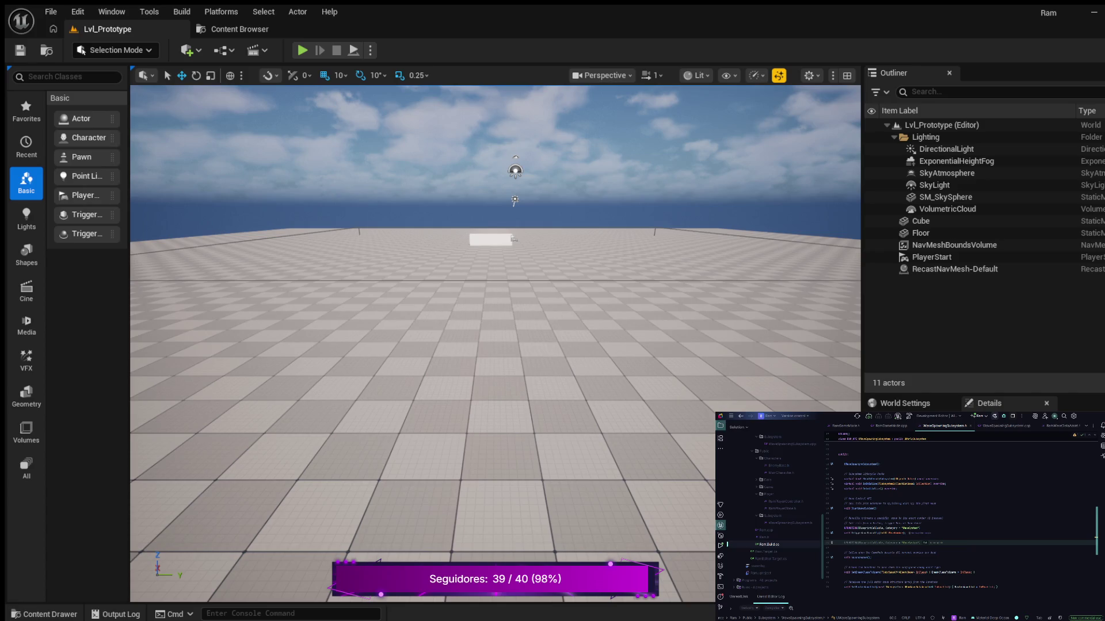
- Replace the pasted line with a UFUNCTION macro and declare the new function beneath it
key(ctrl+z)
key(Return)
key(Tab)
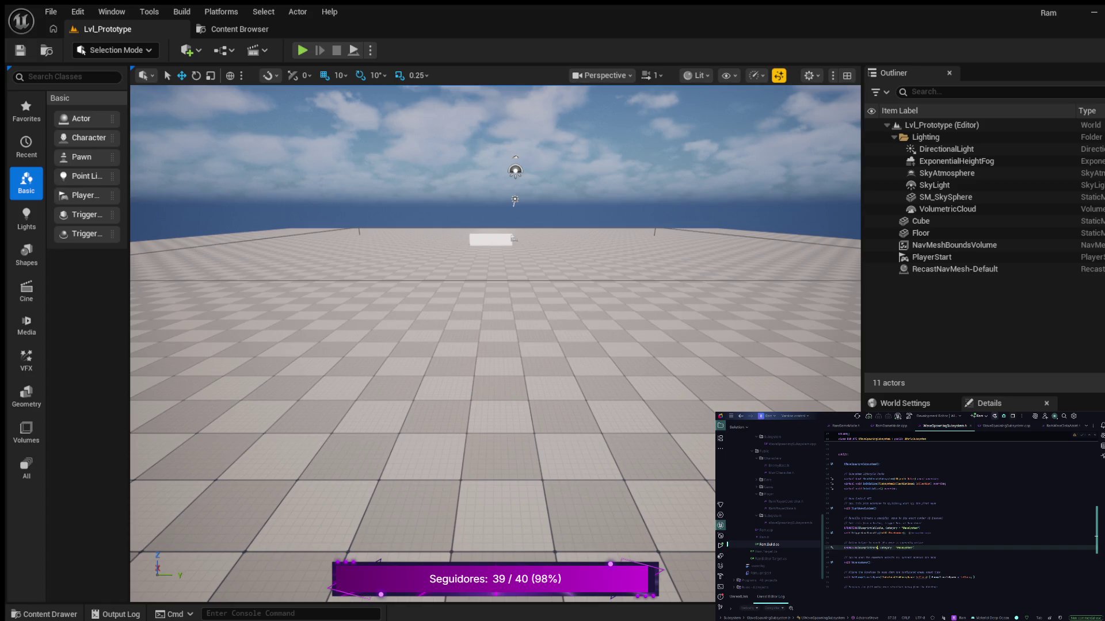
key(Return)
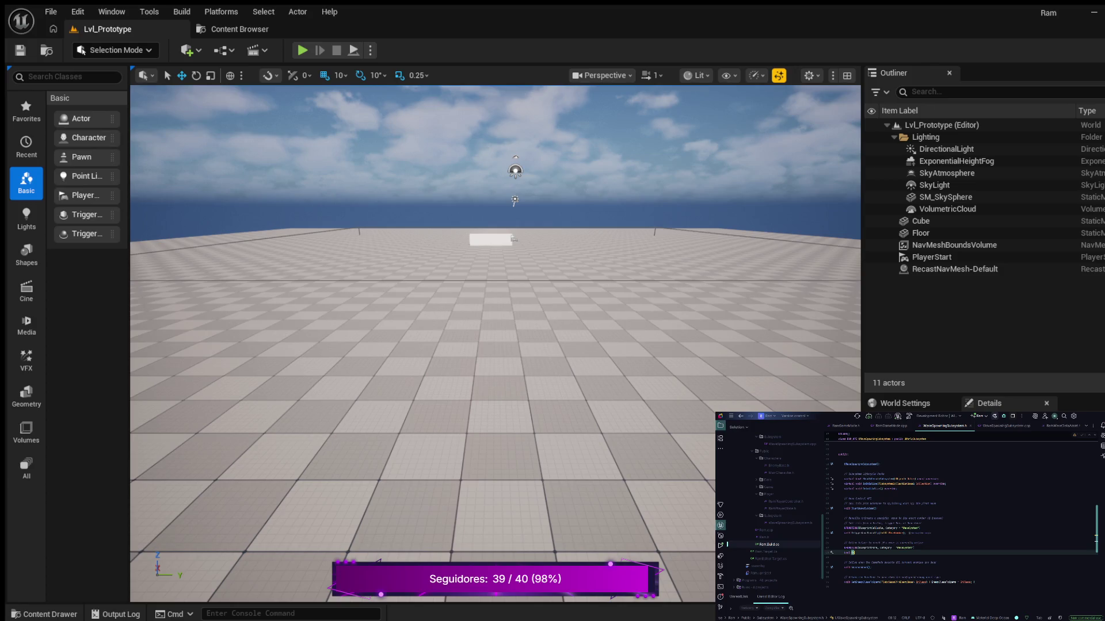
text(art)
text(ave)
text(()
- Generate the empty IsWaveActive() const definition in WaveSpawningSubsystem.cpp
key(alt+Return)
key(Return)
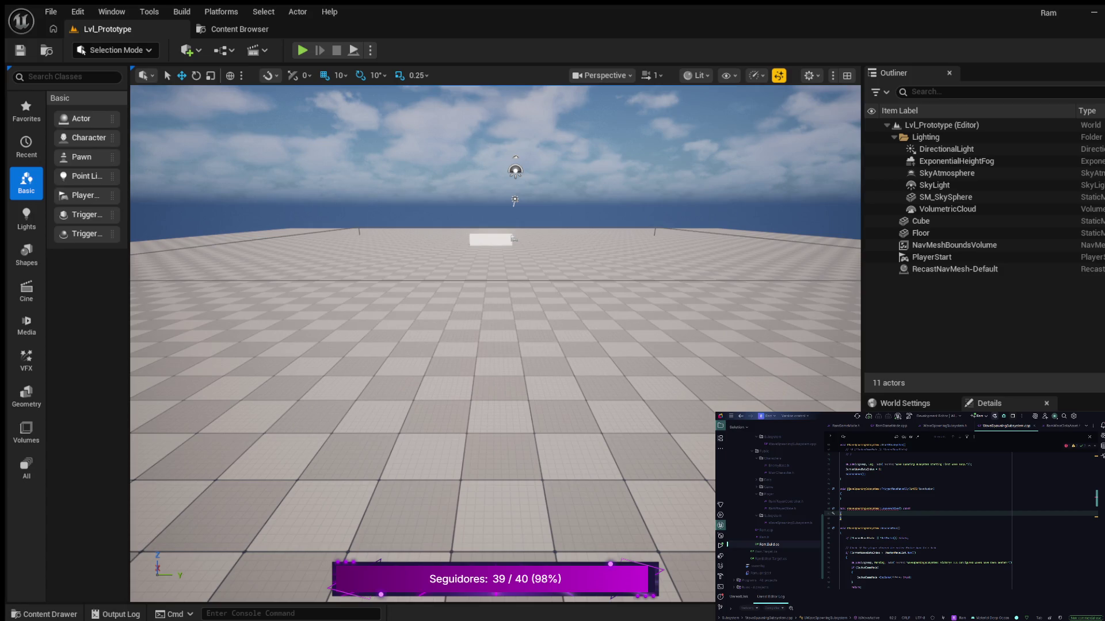
scroll(961, 518, up, 6)
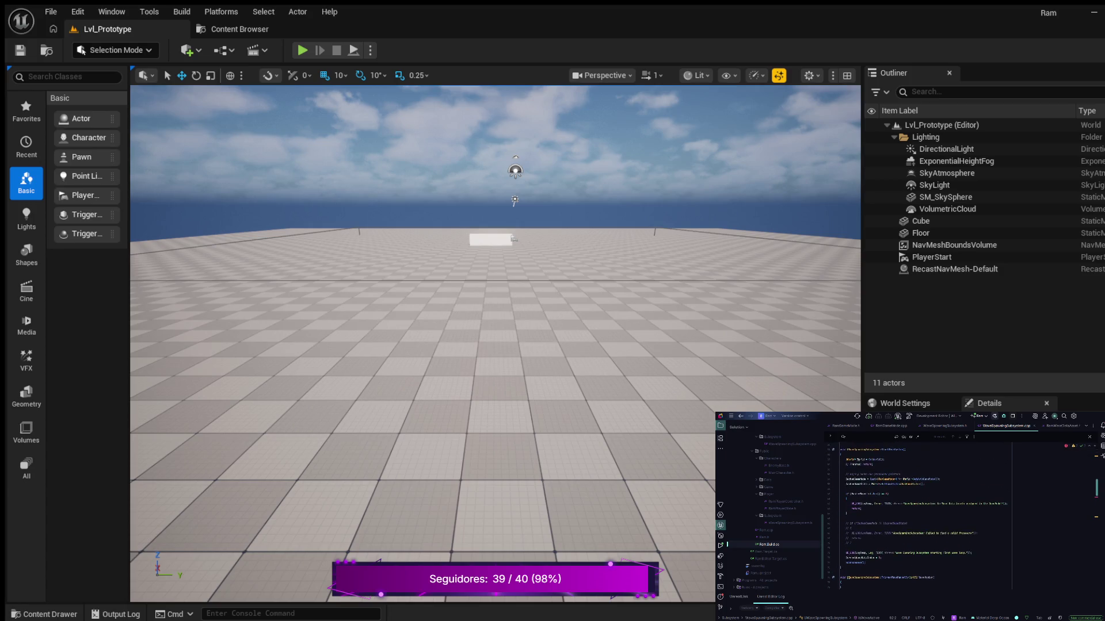
- Delete the four old commented-out lines from the function body
scroll(960, 517, up, 5)
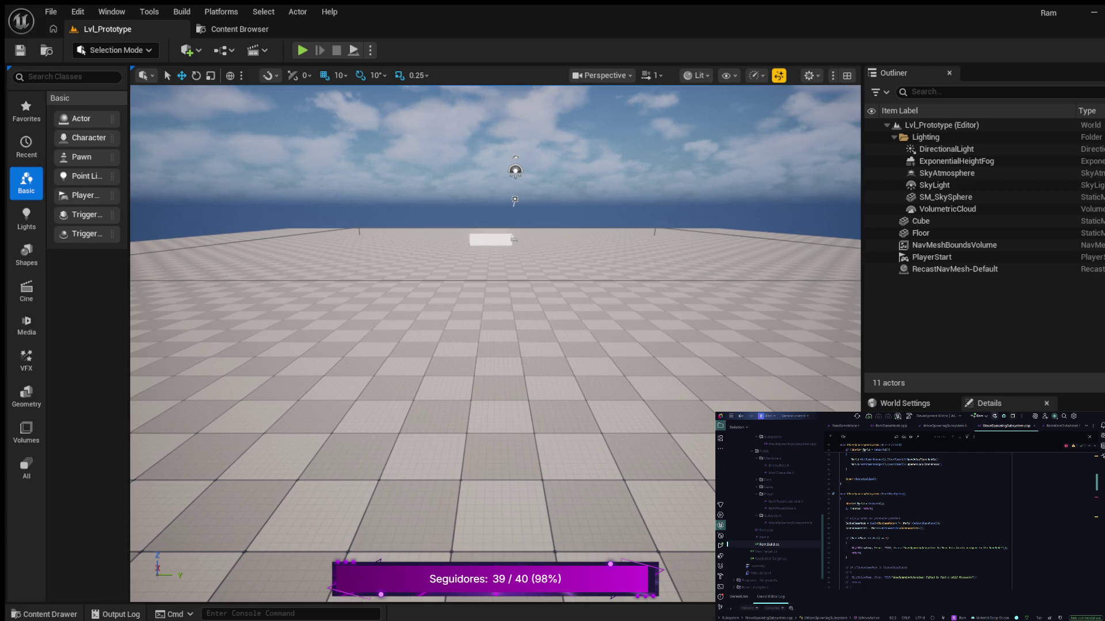
scroll(966, 518, down, 3)
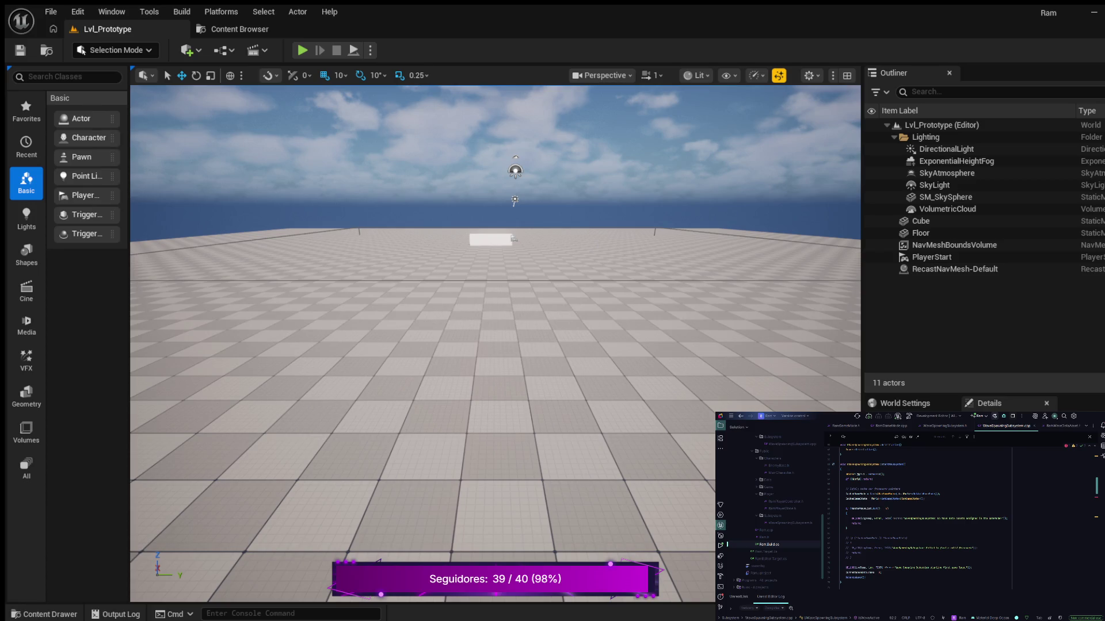
scroll(921, 512, down, 2)
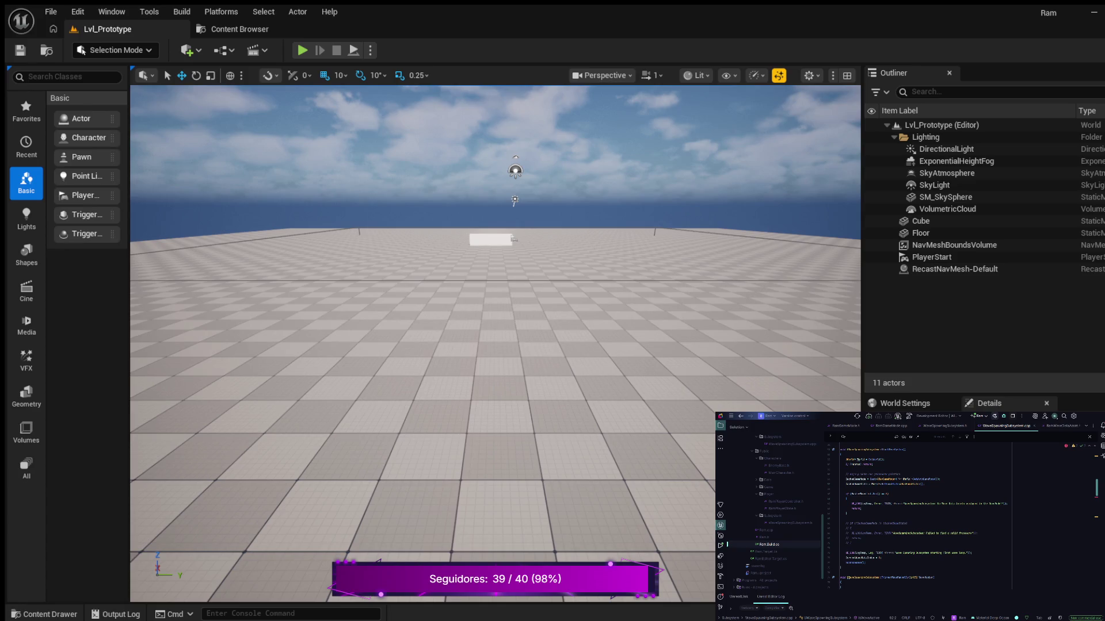
drag(840, 544, 840, 521)
key(BackSpace)
key(BackSpace)
key(BackSpace)
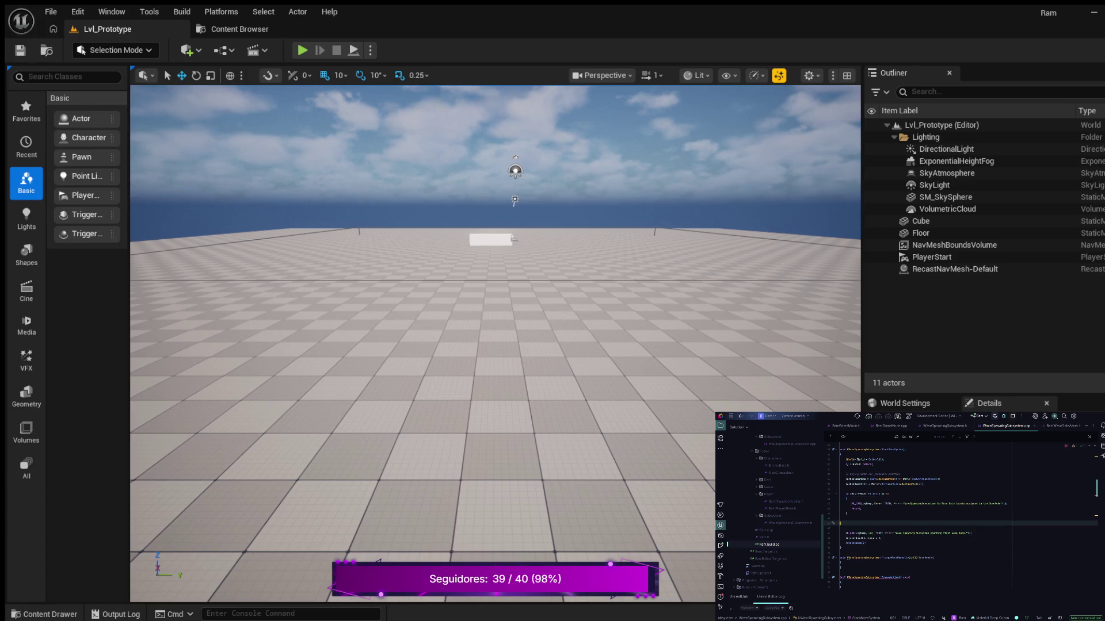
- Comment out CurrentWaveIndex = 0; beneath a new // Activate AdvanceWave() comment
double_click(860, 528)
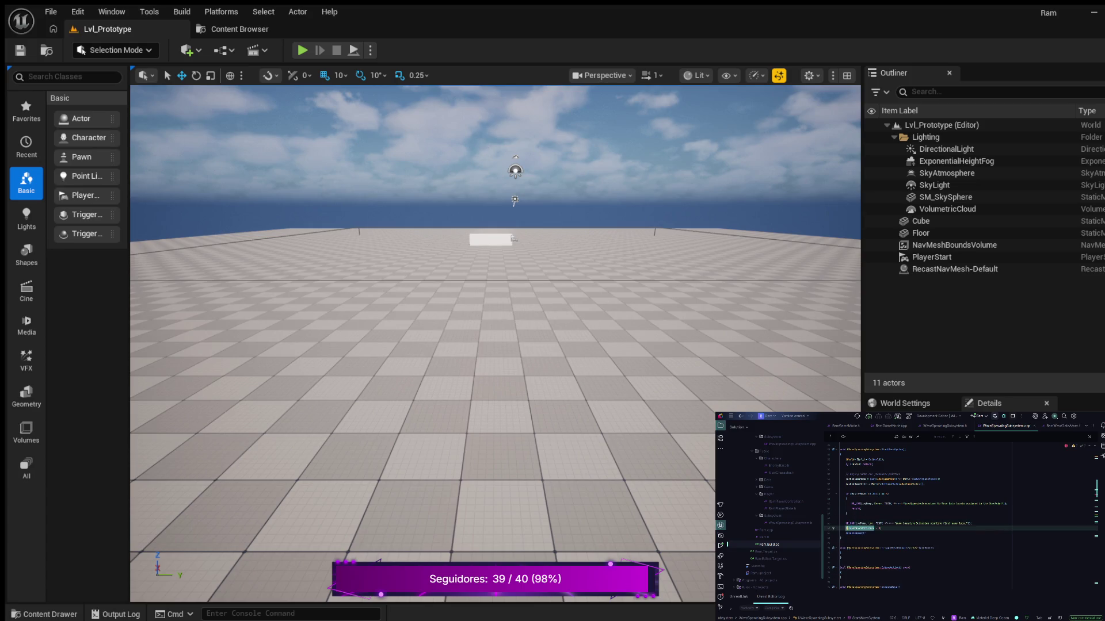
key(Return)
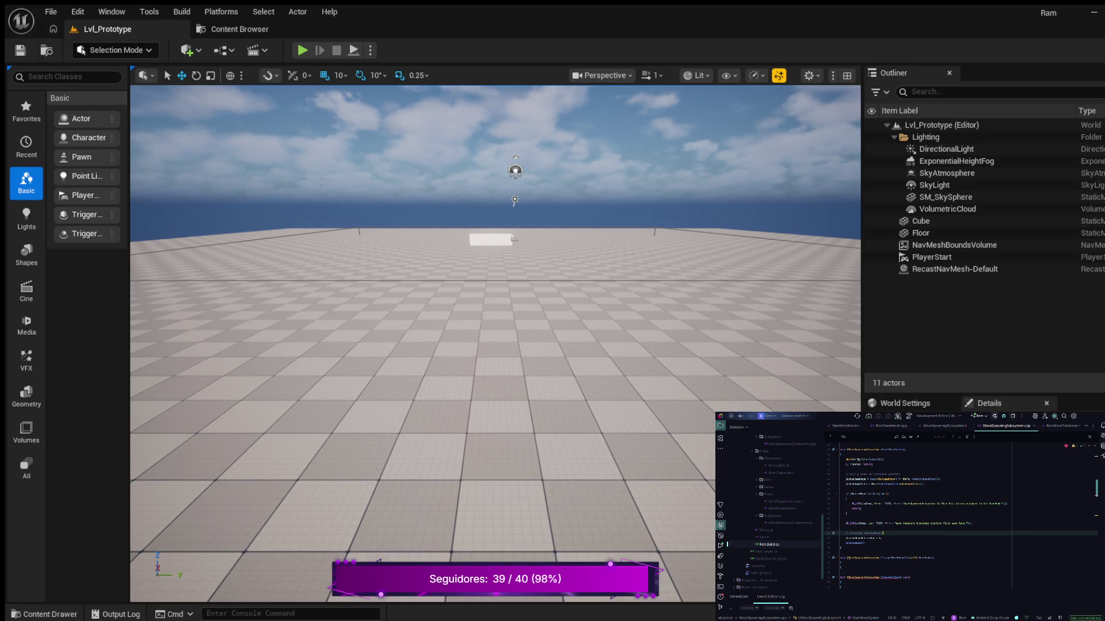
click(881, 538)
click(882, 533)
click(881, 538)
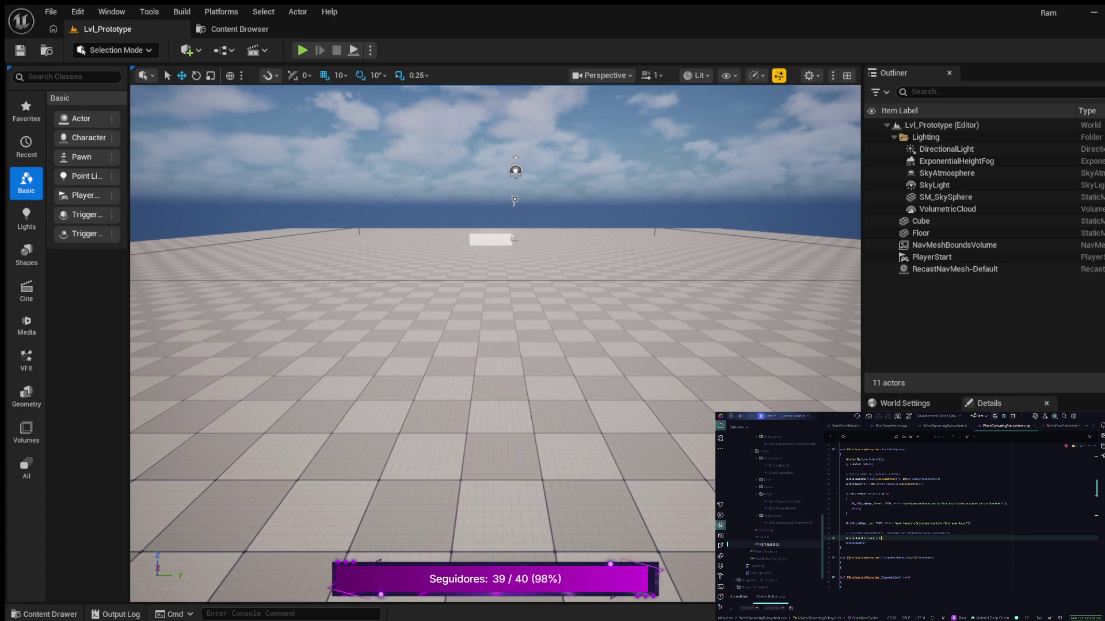
key(ctrl+slash)
key(ctrl+slash)
click(841, 533)
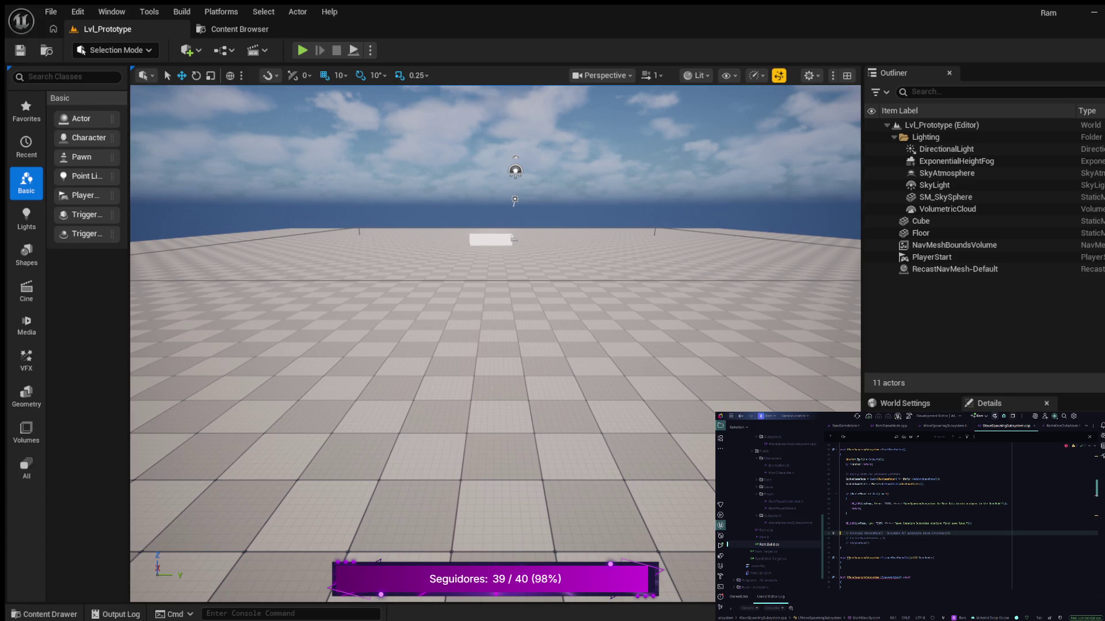
click(839, 528)
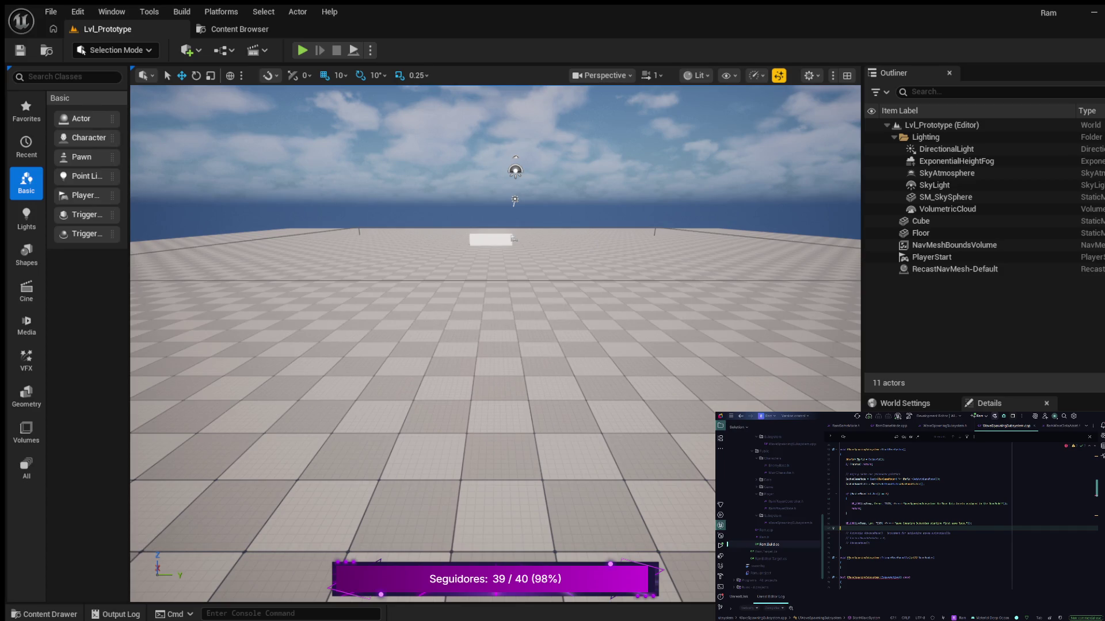
- Change the UE_LOG text from 'started first wave' to 'Initialized... Standing by for wave %d'
click(845, 524)
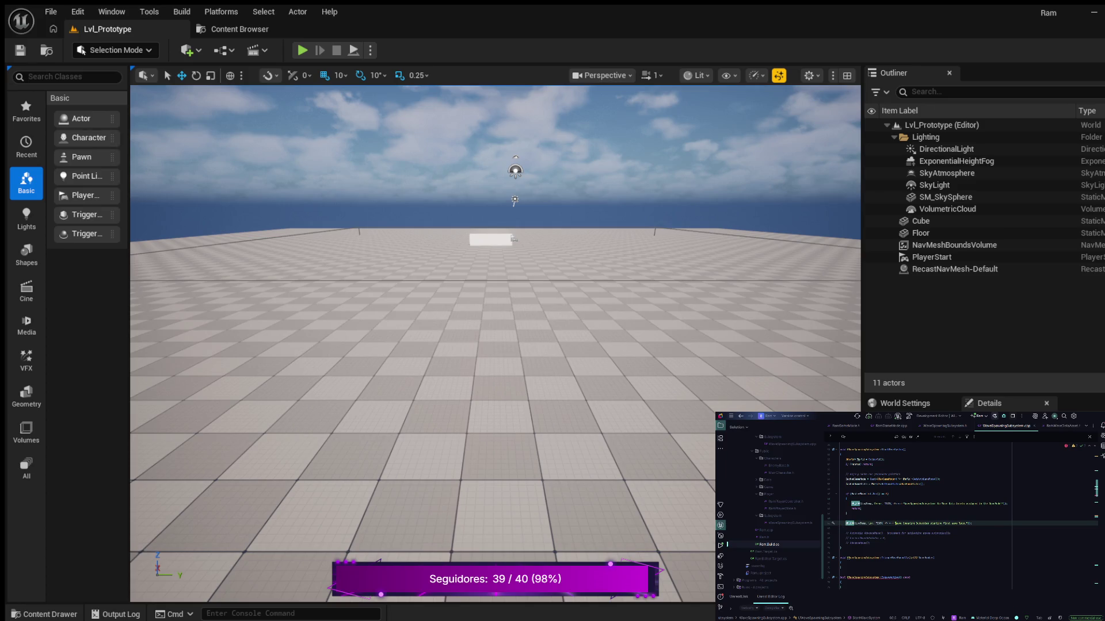
click(970, 523)
key(BackSpace)
key(BackSpace)
key(BackSpace)
text(al)
text(ave)
text( %d)
text())
scroll(961, 516, down, 3)
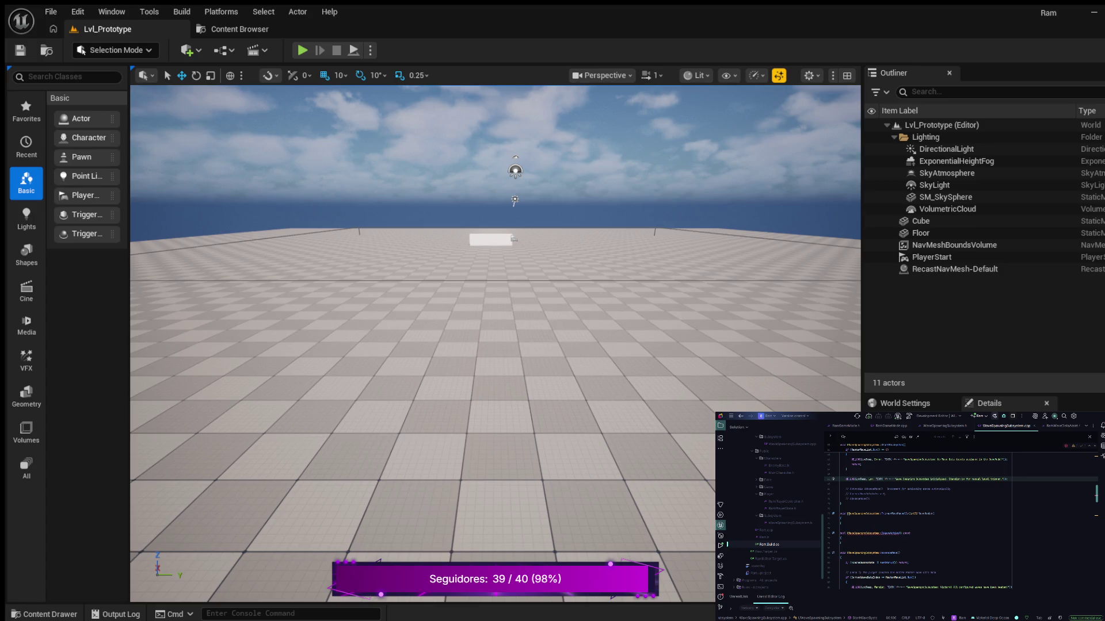
- Add an 'if (bIsWaveActive) return;' guard at the top of TriggerWaveManually
click(841, 518)
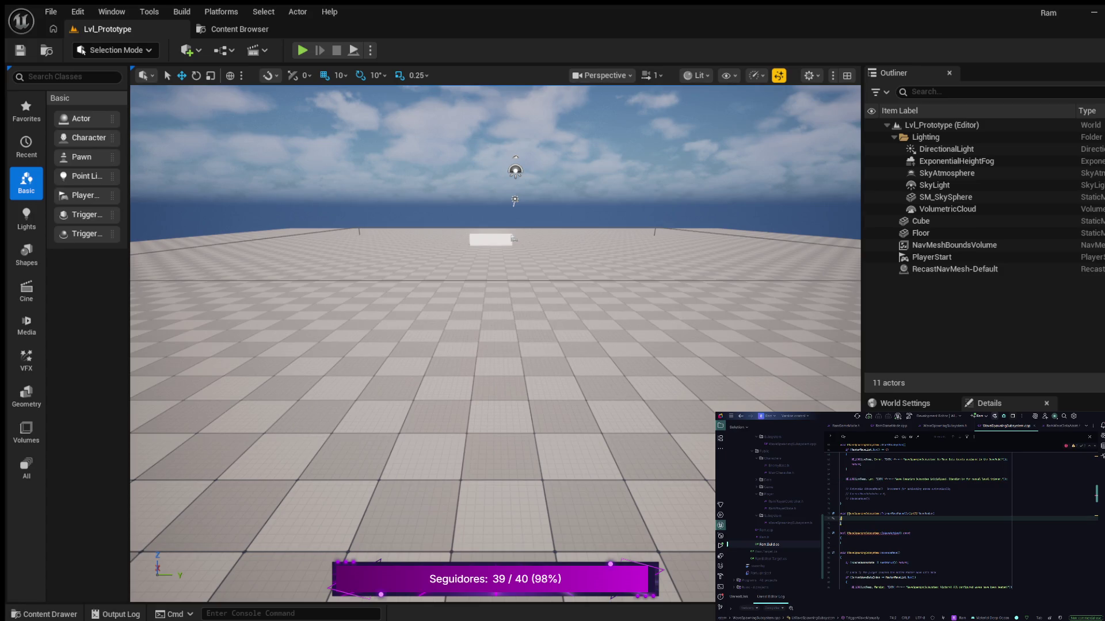
key(Return)
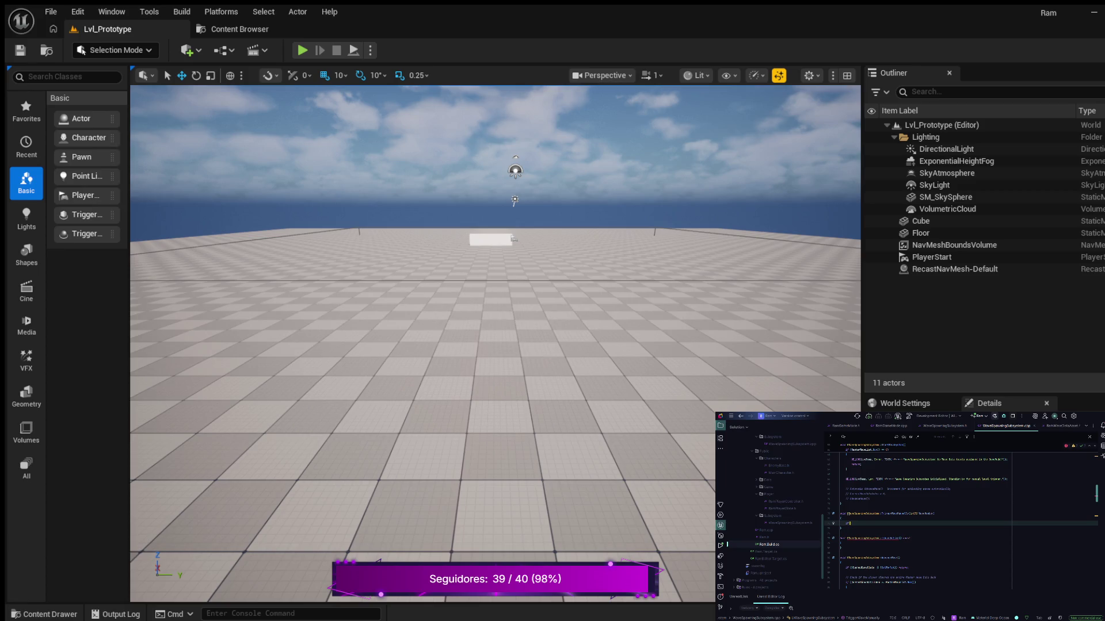
text(b)
text(I)
key(Tab)
- Start a second guard check on the game state after the bIsWaveActive check
click(873, 523)
text({)
text(urrentGameState))
text(;)
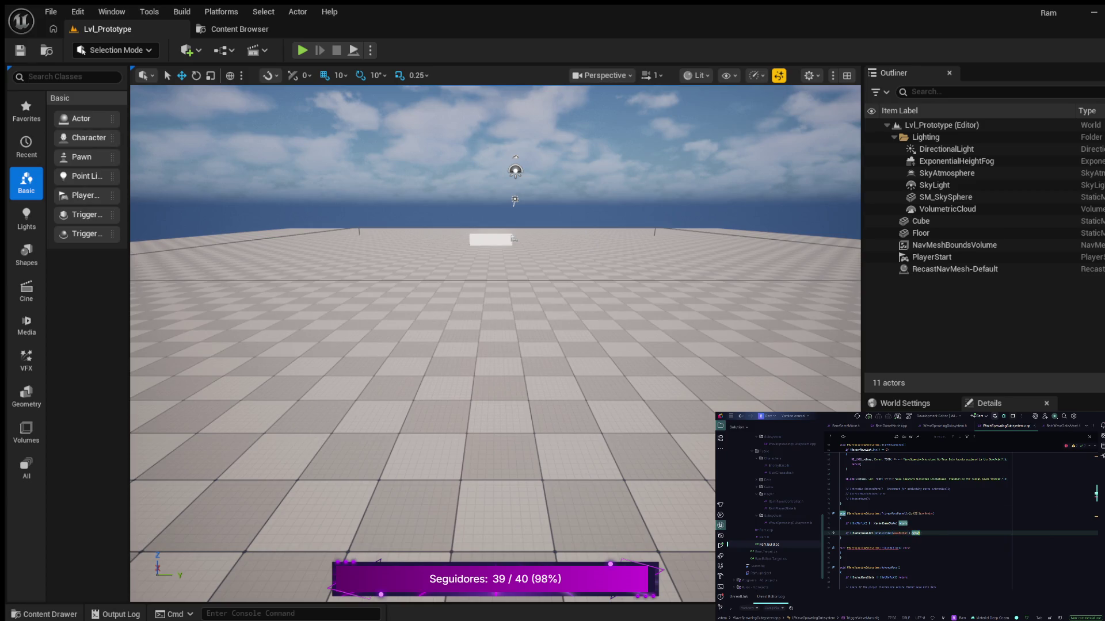
- Turn the guard into a block with a UE_LOG warning reporting the wave number and MasterWaveList.Num()
key(BackSpace)
key(BackSpace)
key(BackSpace)
key(Return)
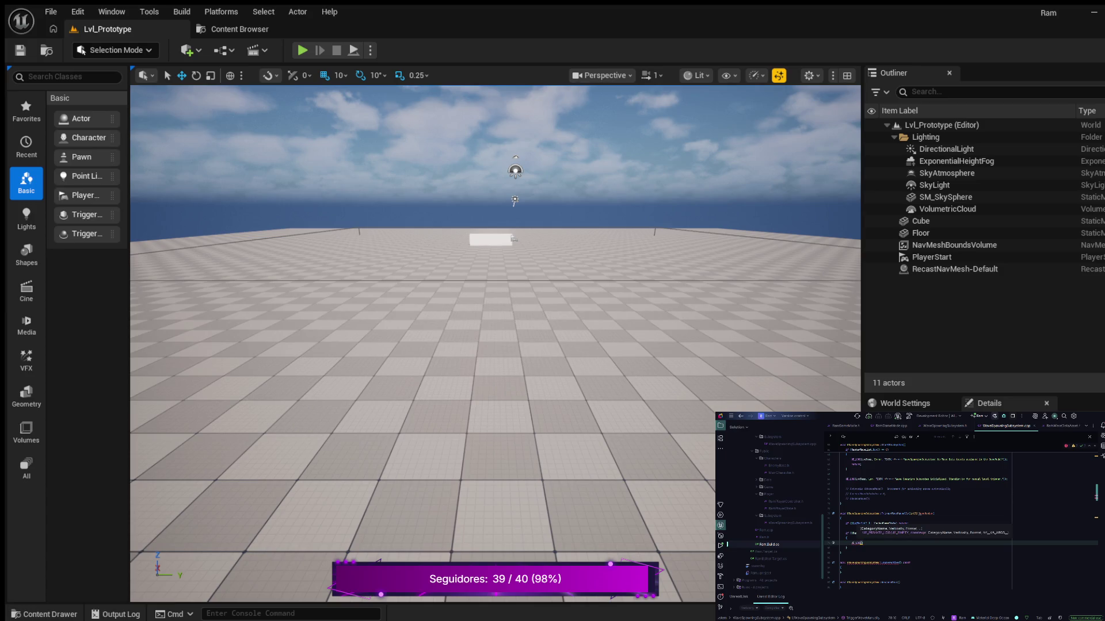
text(gTemp, Err)
text(or, )
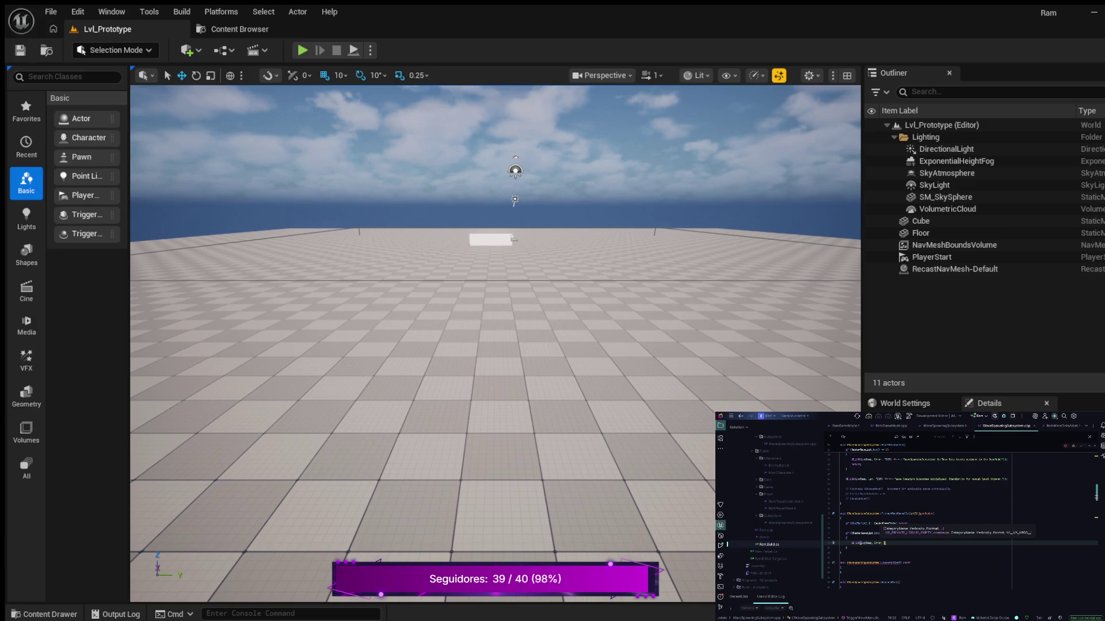
text(TEXT(")
text(Failed)
text(t)
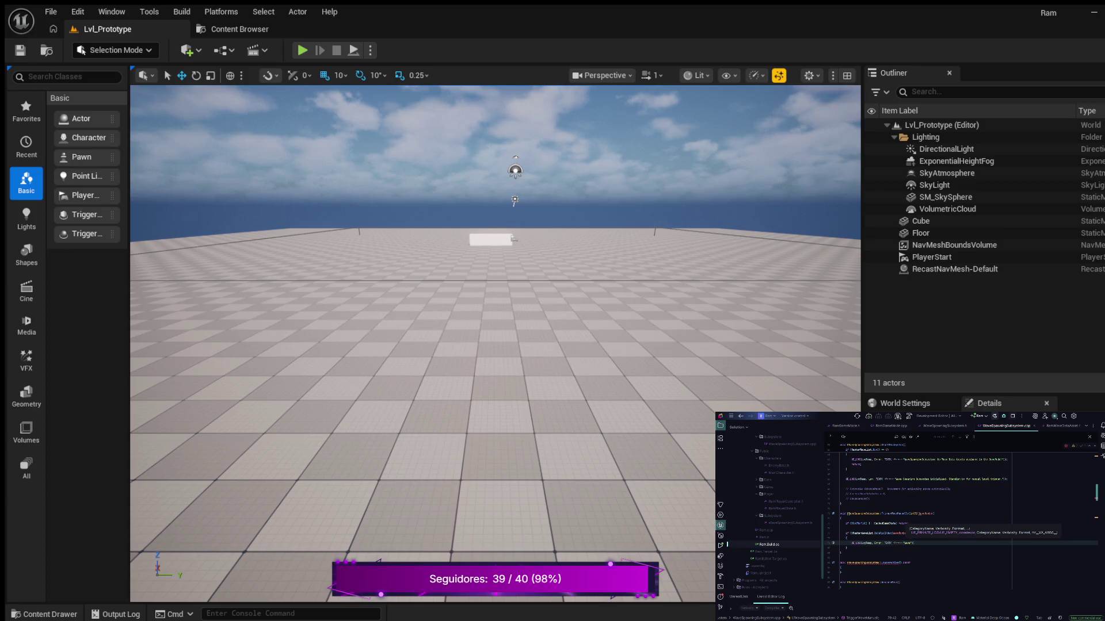
text(Spaw)
text(ingSusyst)
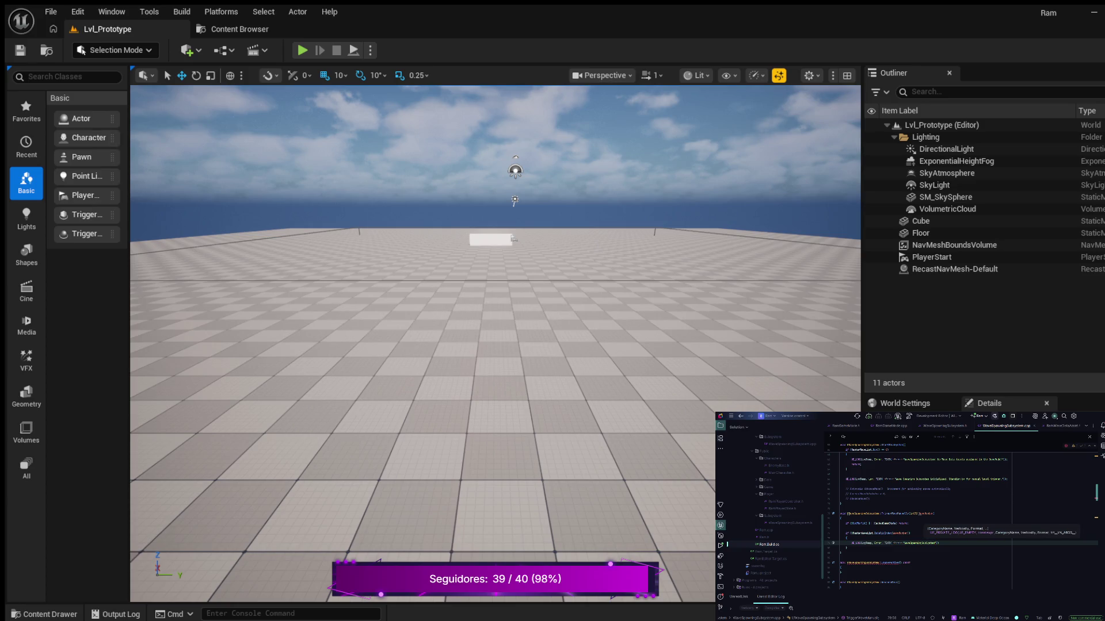
text(ed)
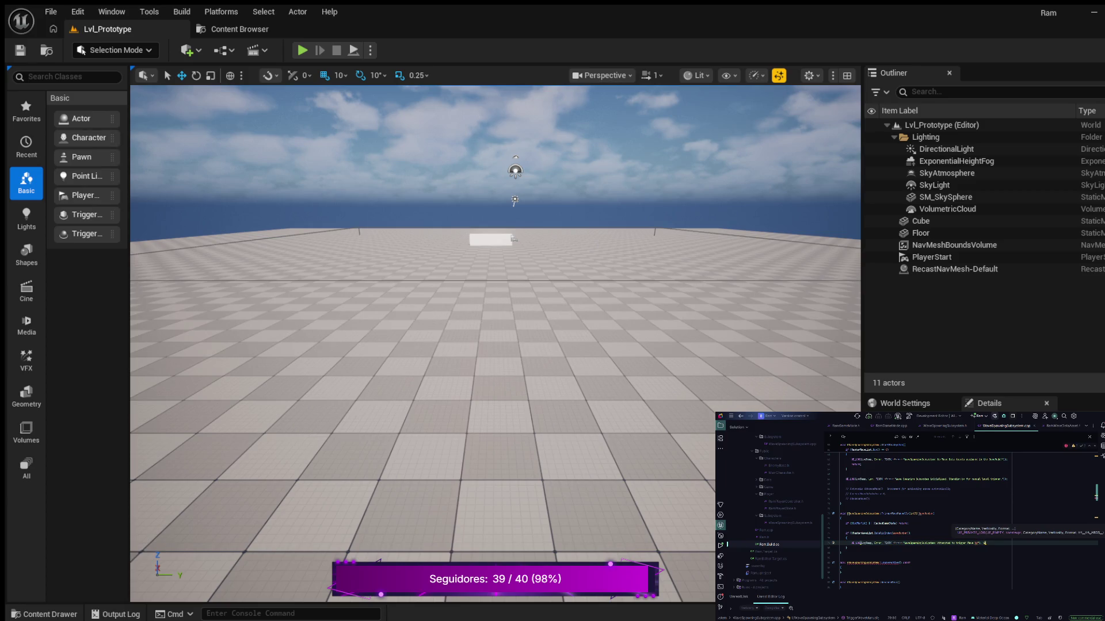
text(waveNumber)
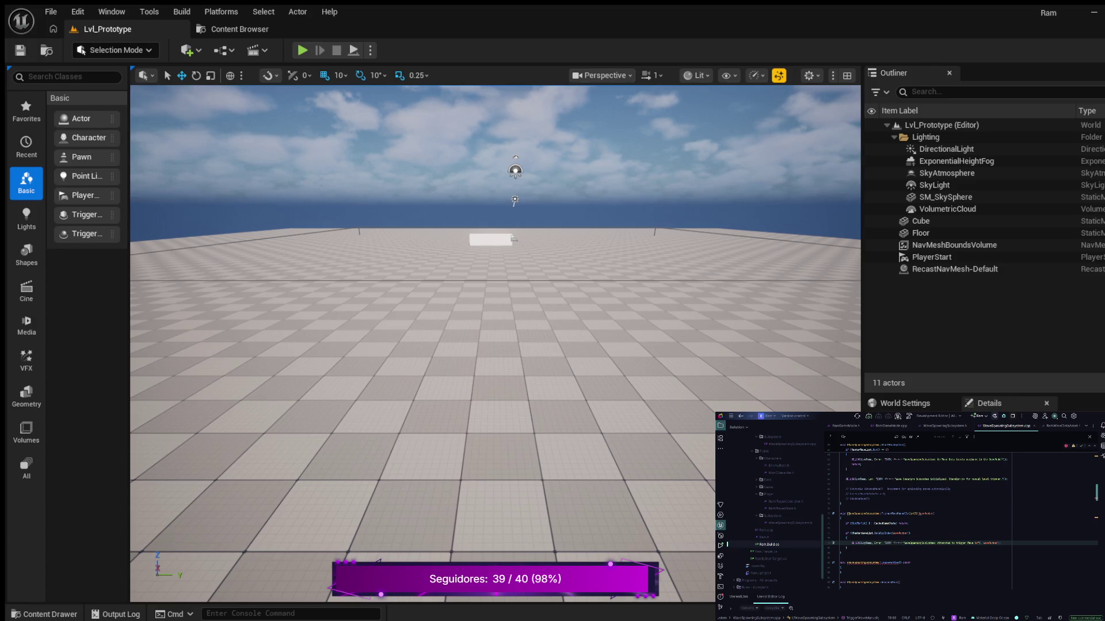
text(, but only %)
text( waves are lo)
text(fig)
text(, MasterWaveList.Num())
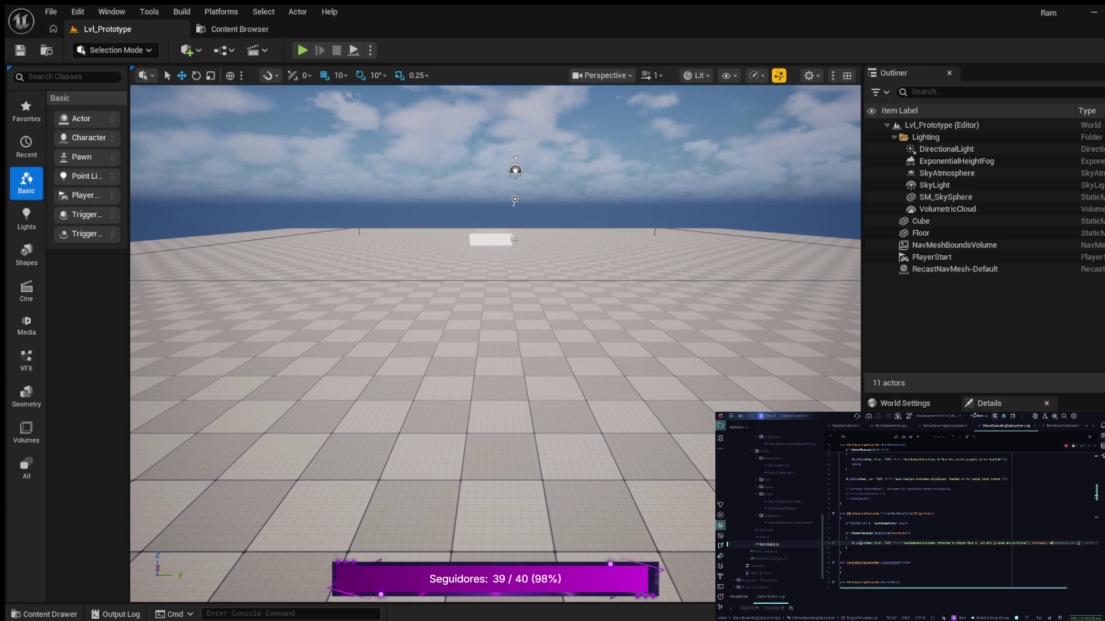
- Add a return statement after the UE_LOG warning and open fresh lines below
key(End)
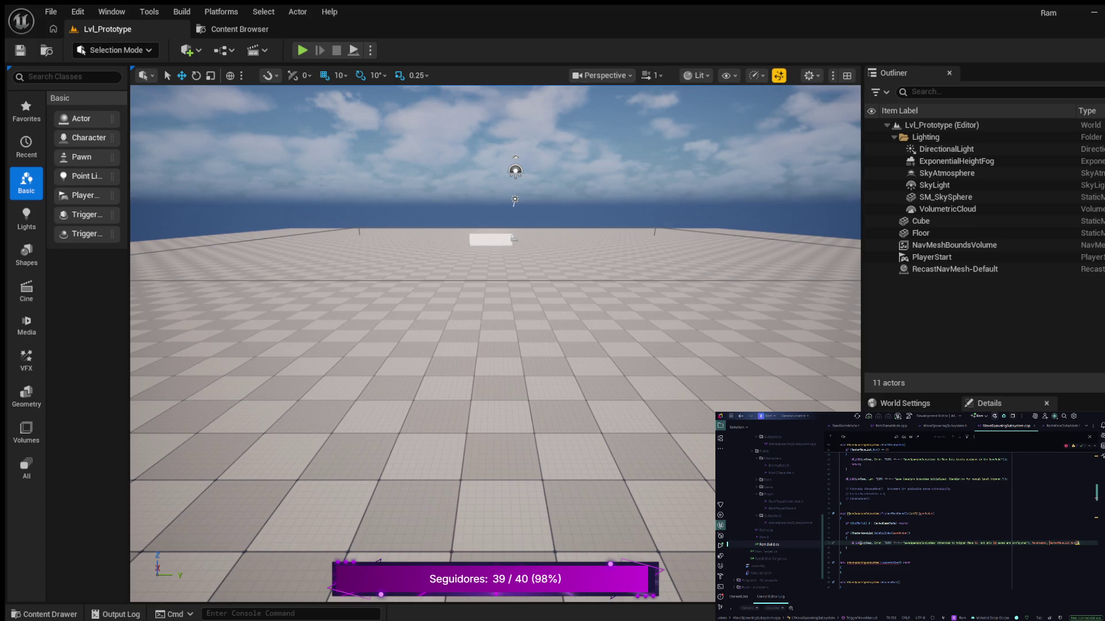
key(Return)
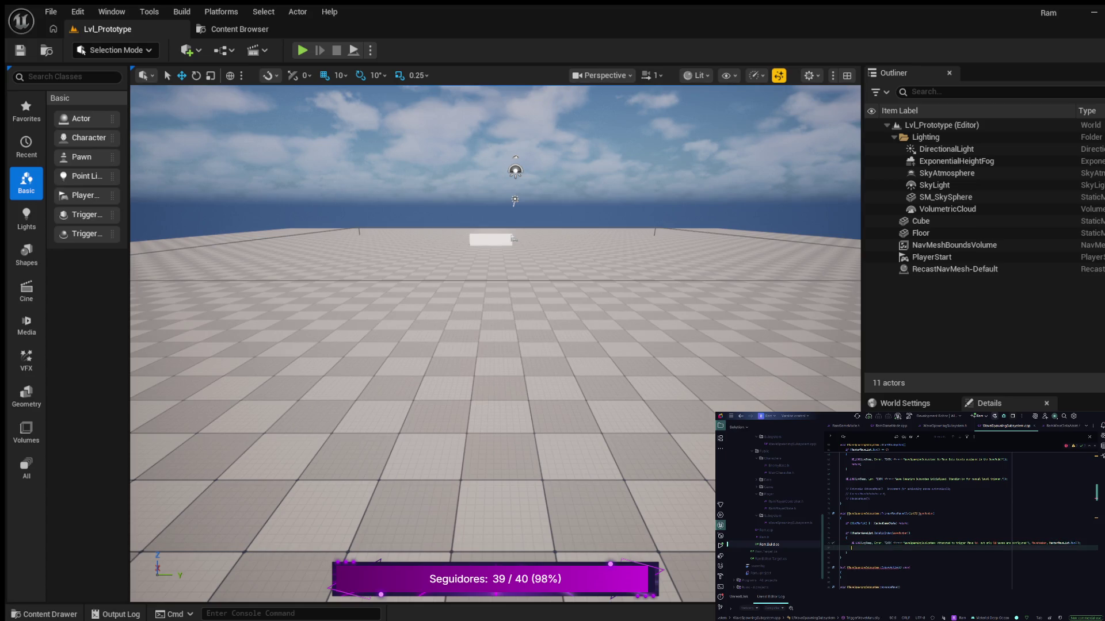
key(Tab)
key(Return)
key(Return)
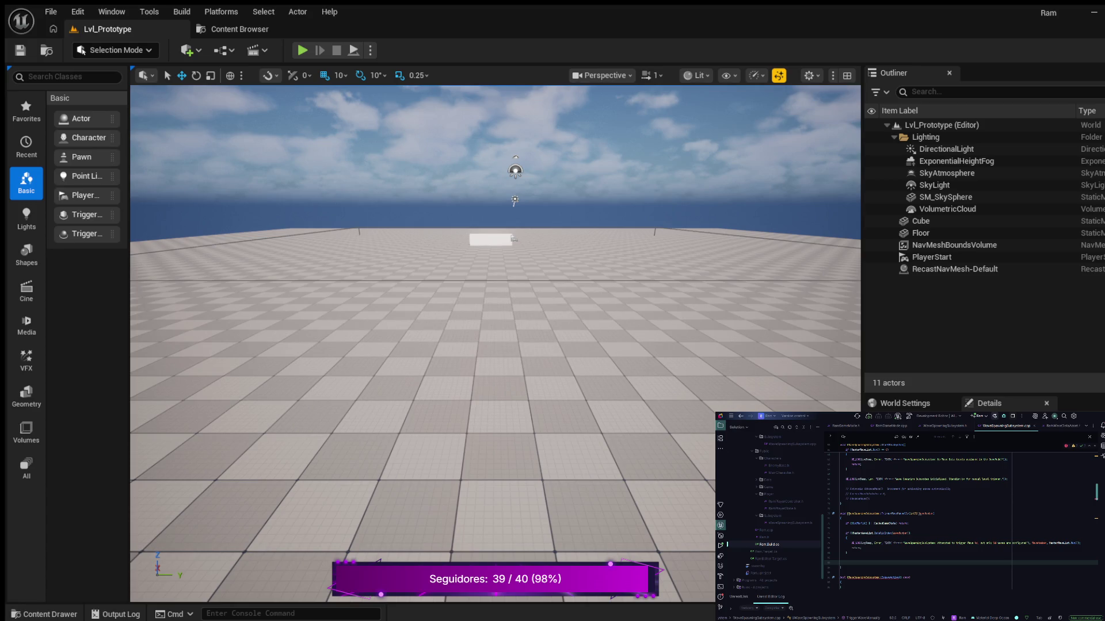
click(839, 558)
key(Return)
key(Return)
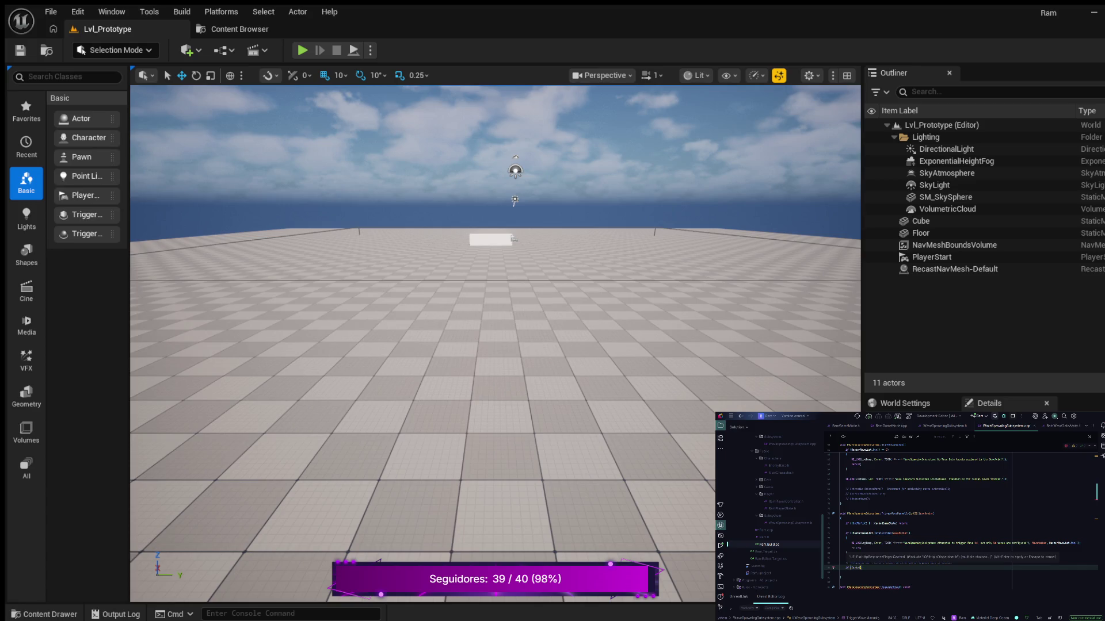
- Write an if (!CachedGameState) check with an opening braced block
text(Game)
key(Return)
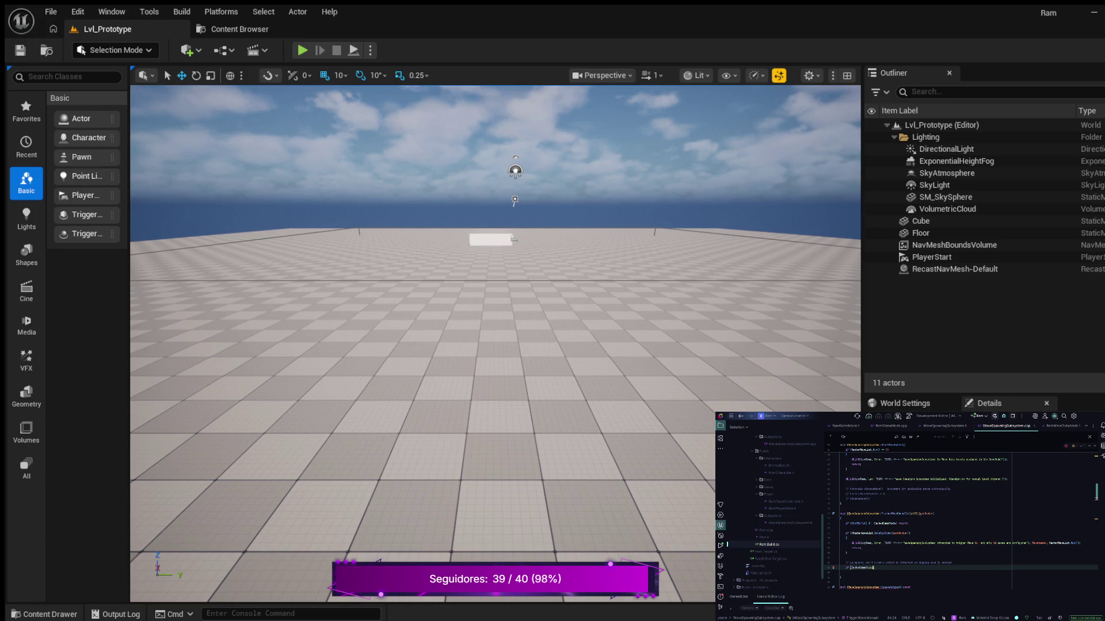
text())
key(Return)
text({)
key(Return)
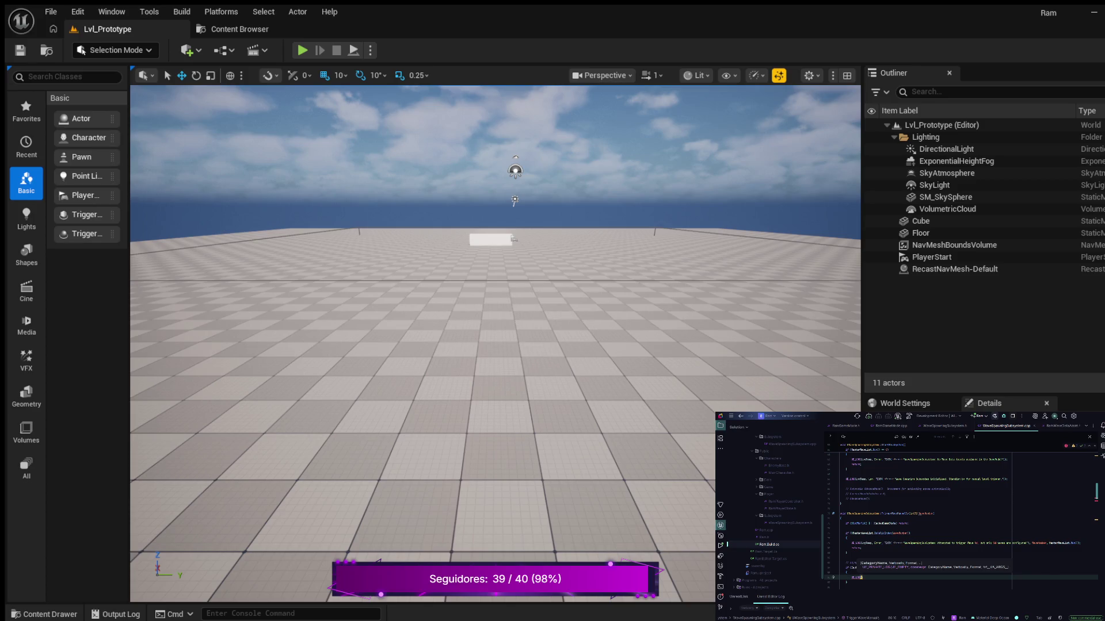
- Inside it, add a UE_LOG warning whose message starts 'WaveSpawningSubsystem: Cannot ...'
text(Log)
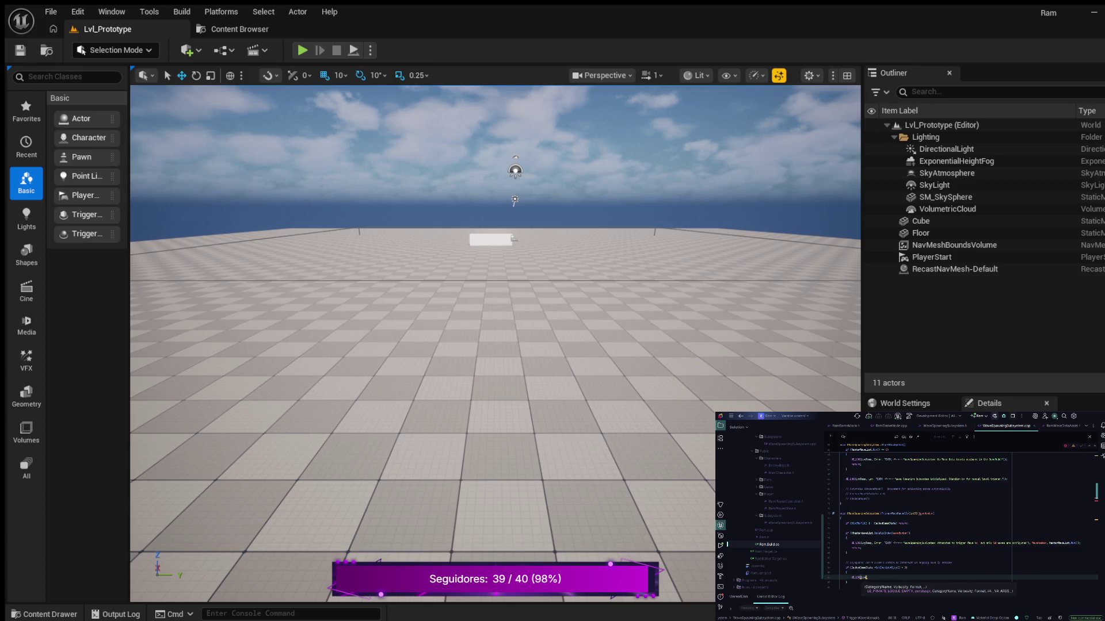
text(T)
text(, Wag, )
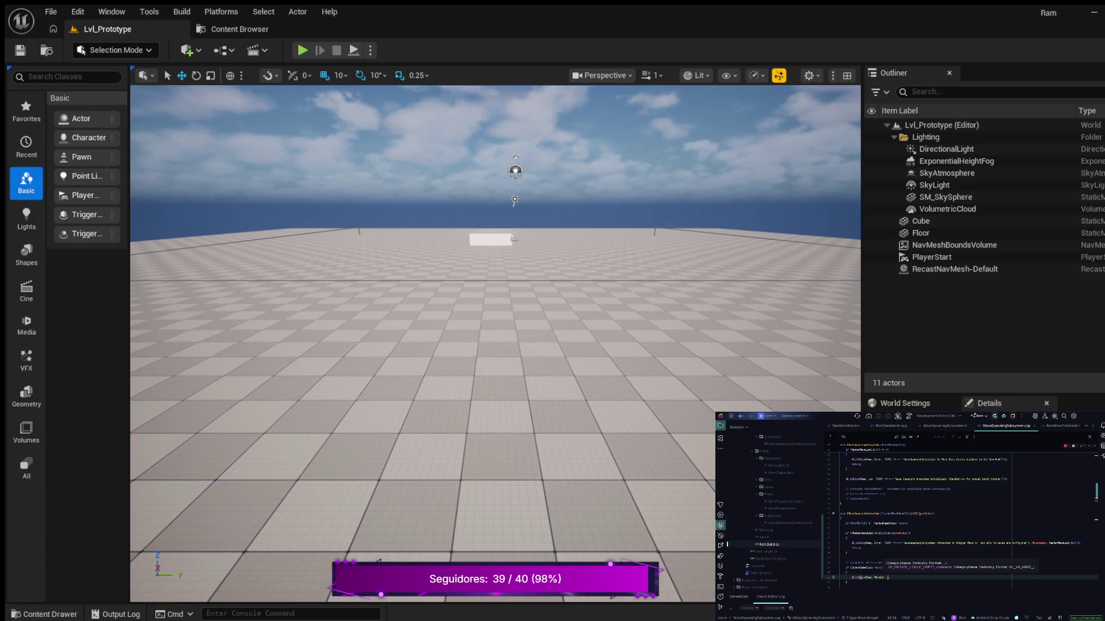
text(EXT)
text(")
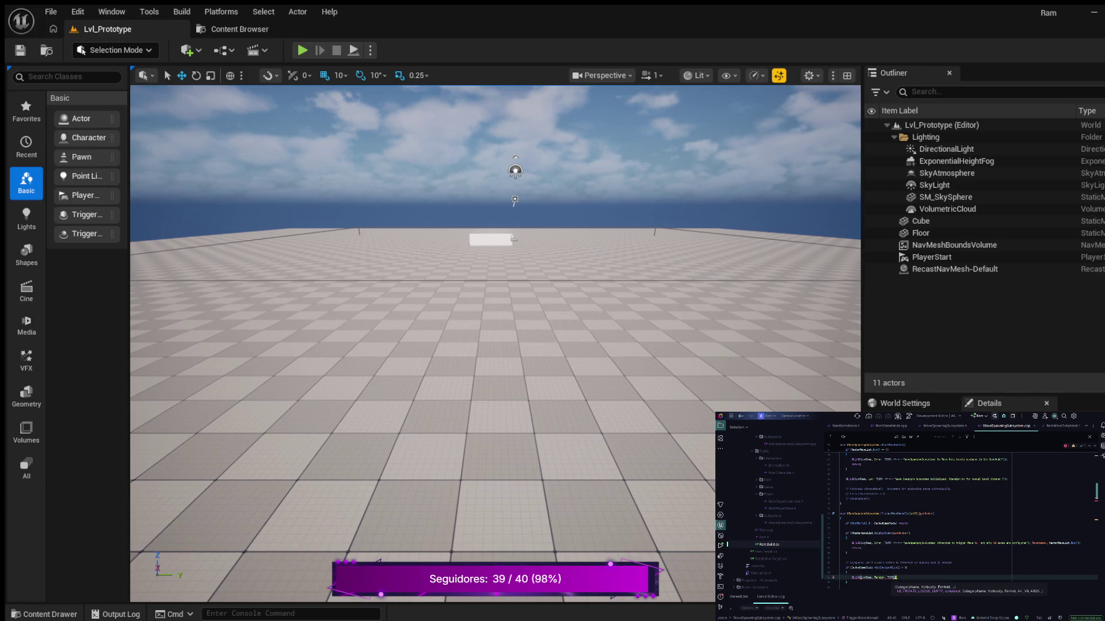
text(")Wave)
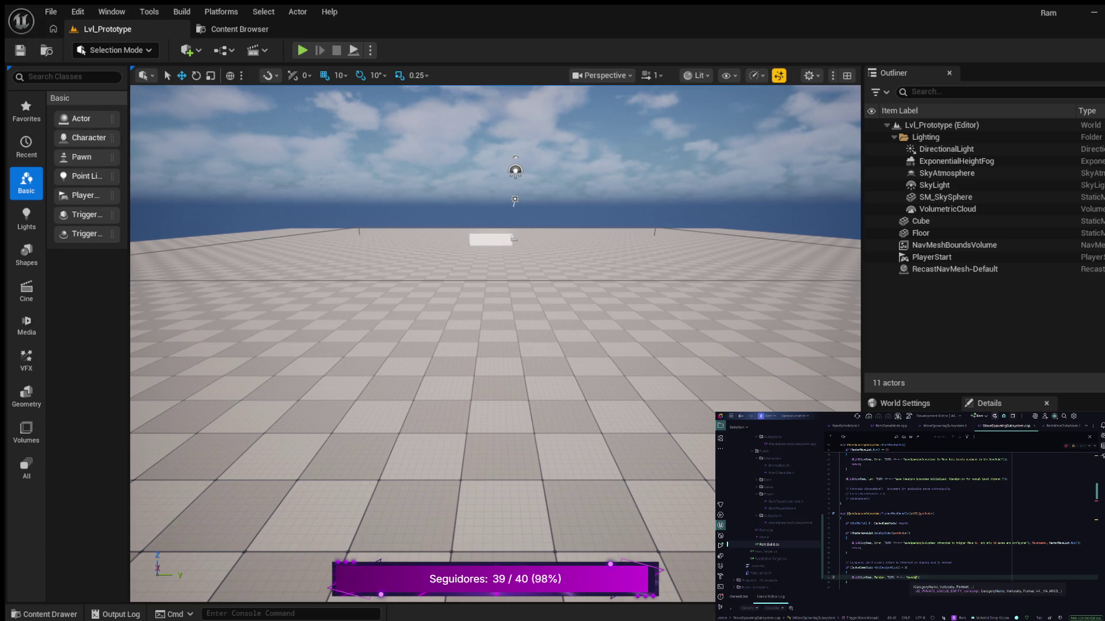
text( %d start)
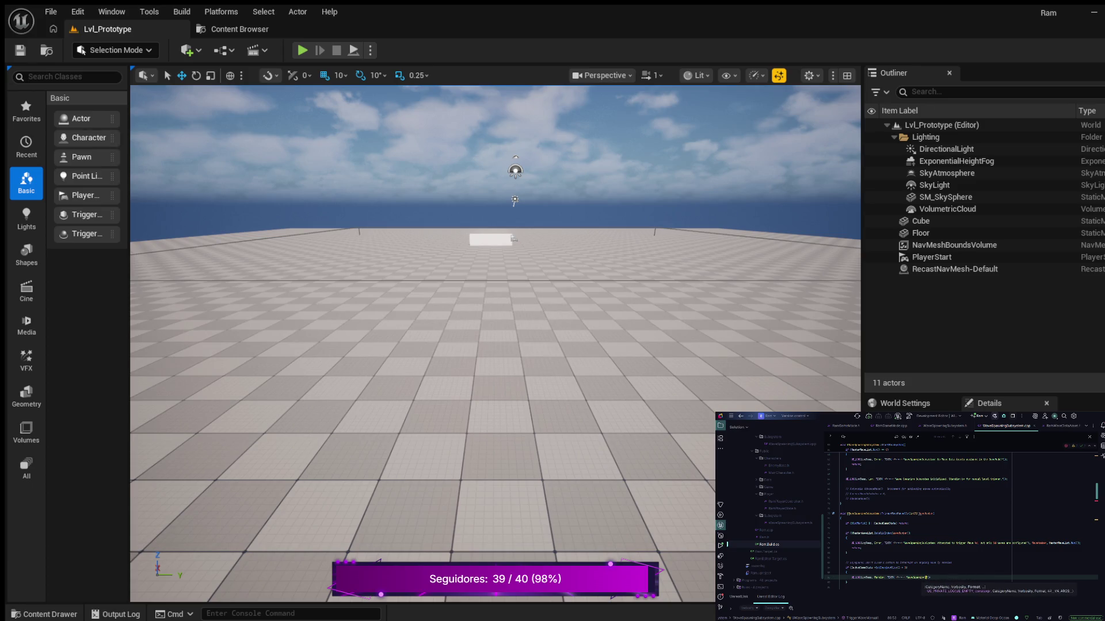
key(BackSpace)
key(BackSpace)
text(ystem)
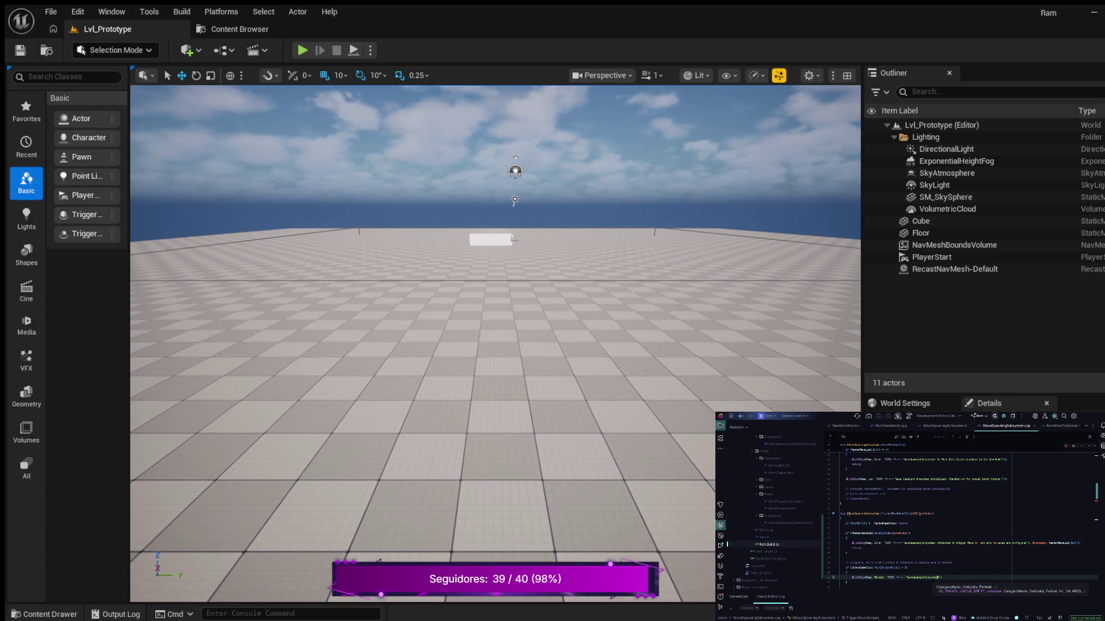
text(: Cann)
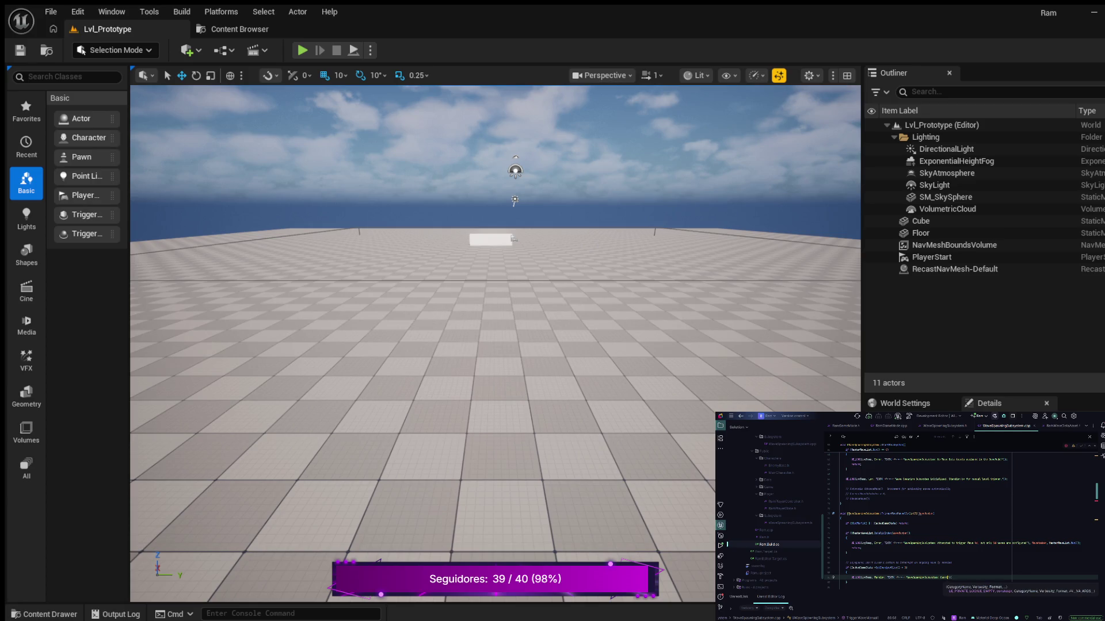
text(ot )
text(Wa)
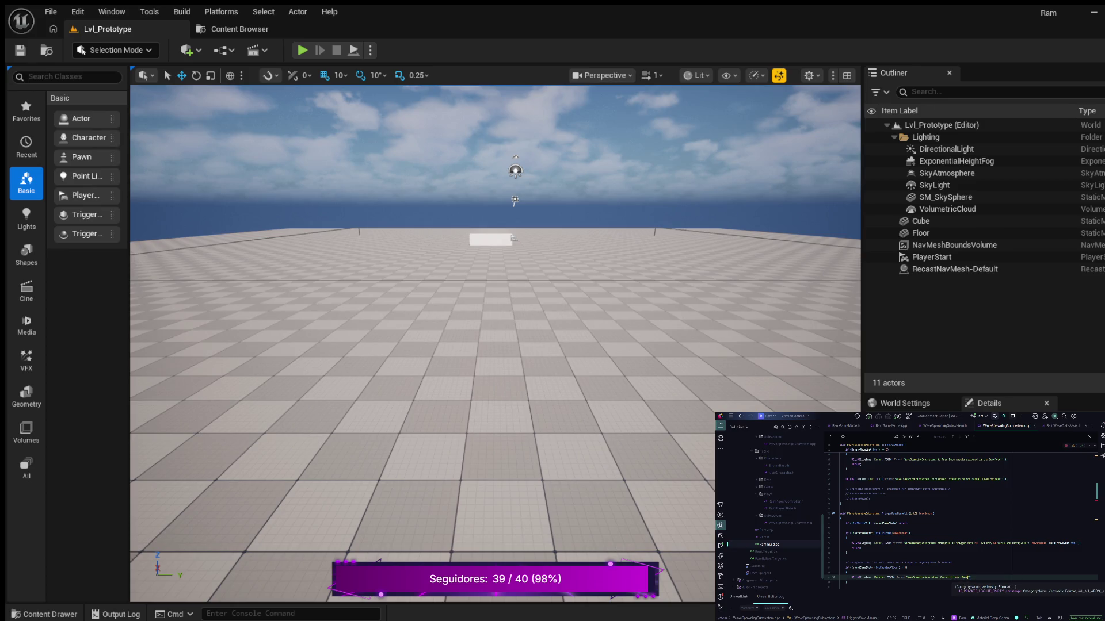
key(Escape)
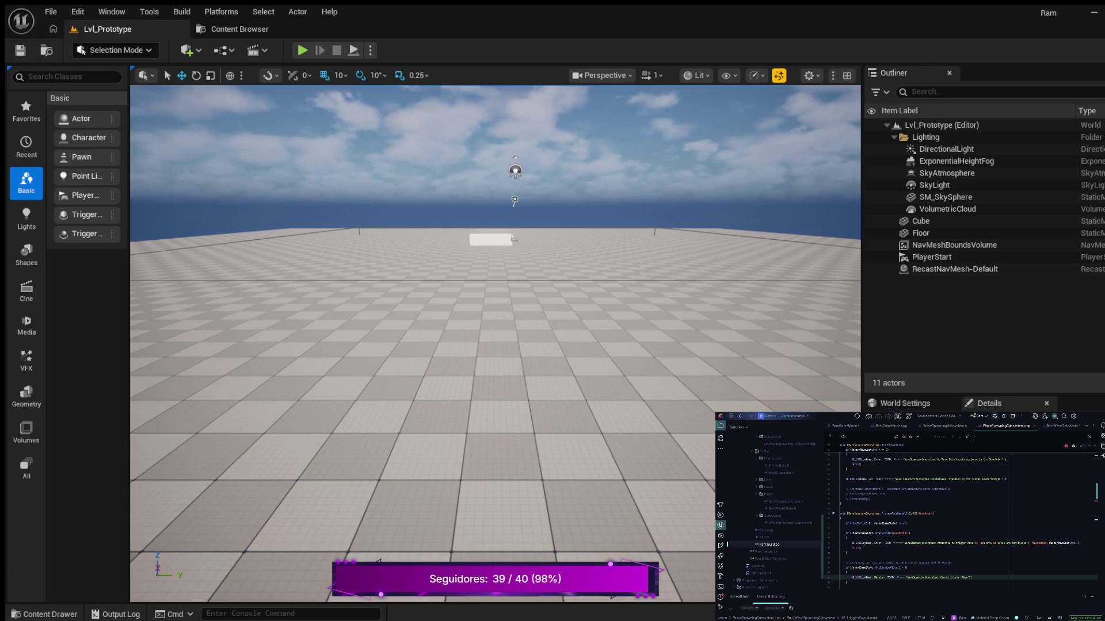
click(971, 577)
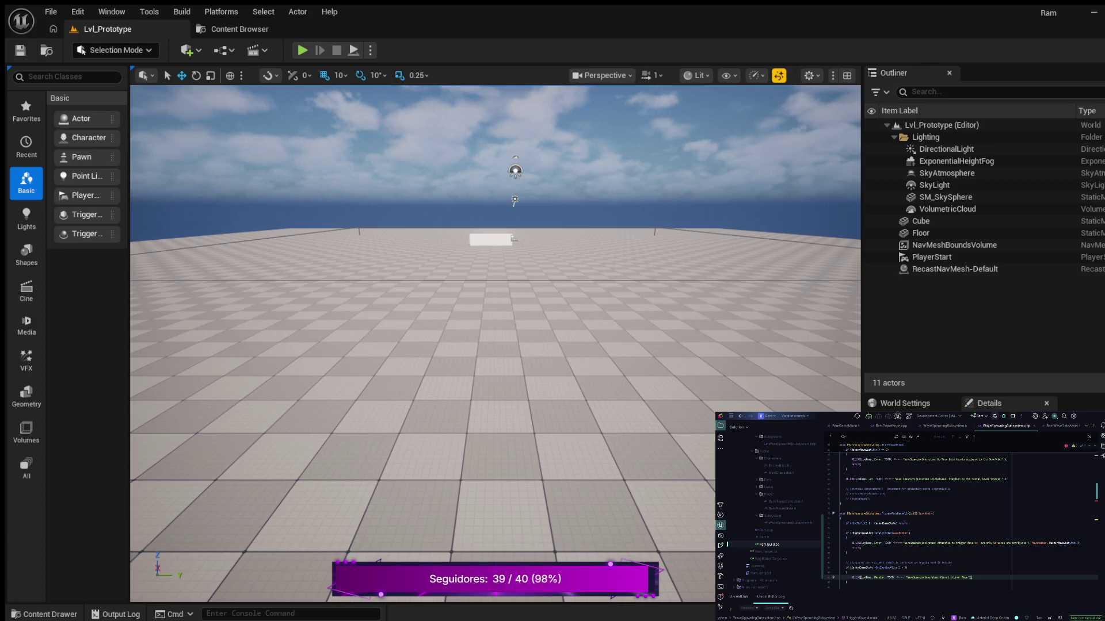